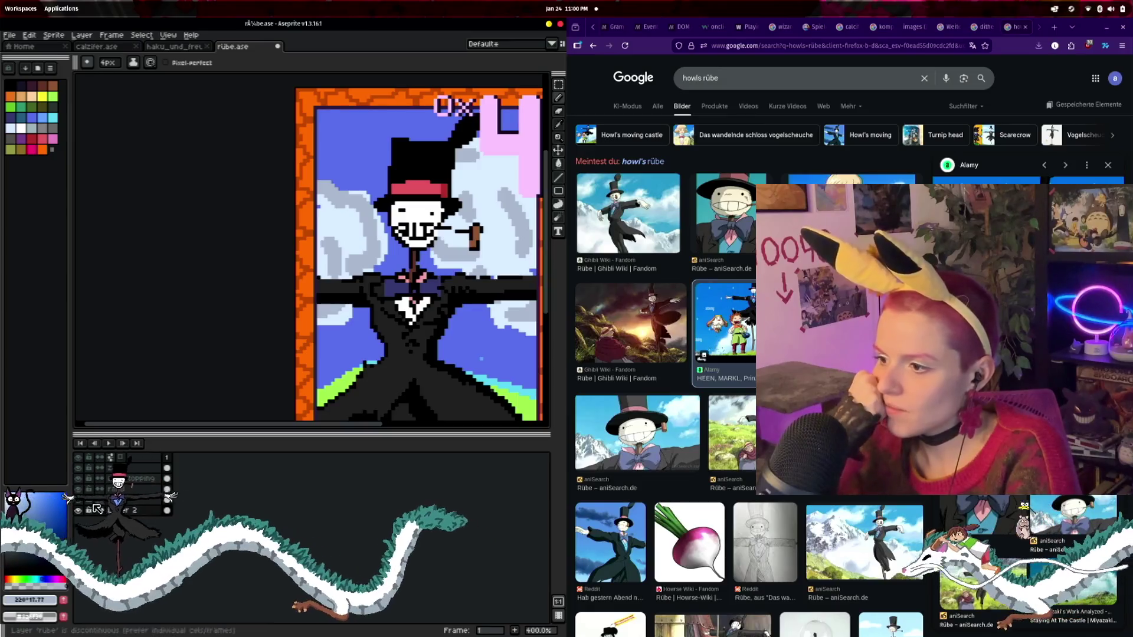
- Hide the sky background layer and zoom in on the orange border and 0x4 lettering
left_click(78, 511)
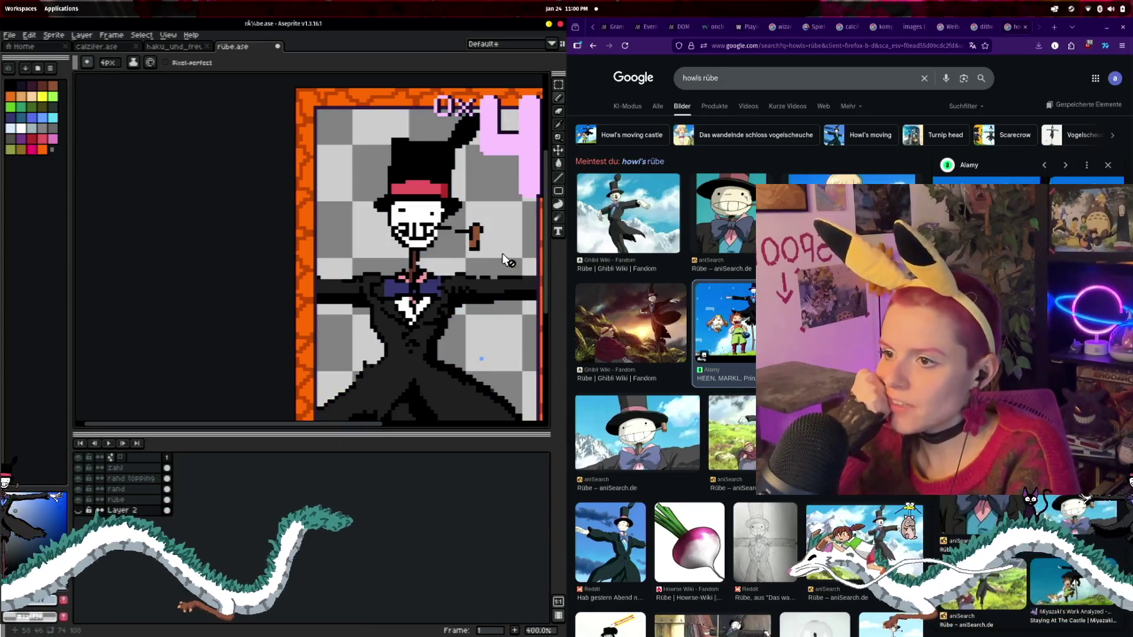
scroll(502, 254, "up", 2)
left_click_drag(201, 144, 137, 251)
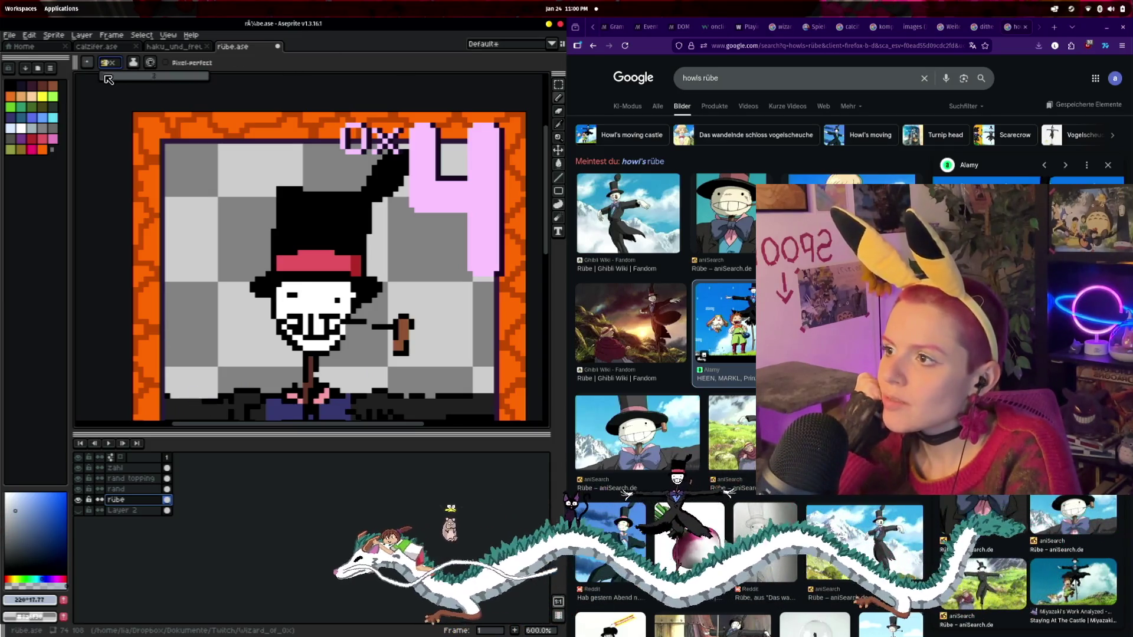
scroll(407, 167, "up", 1)
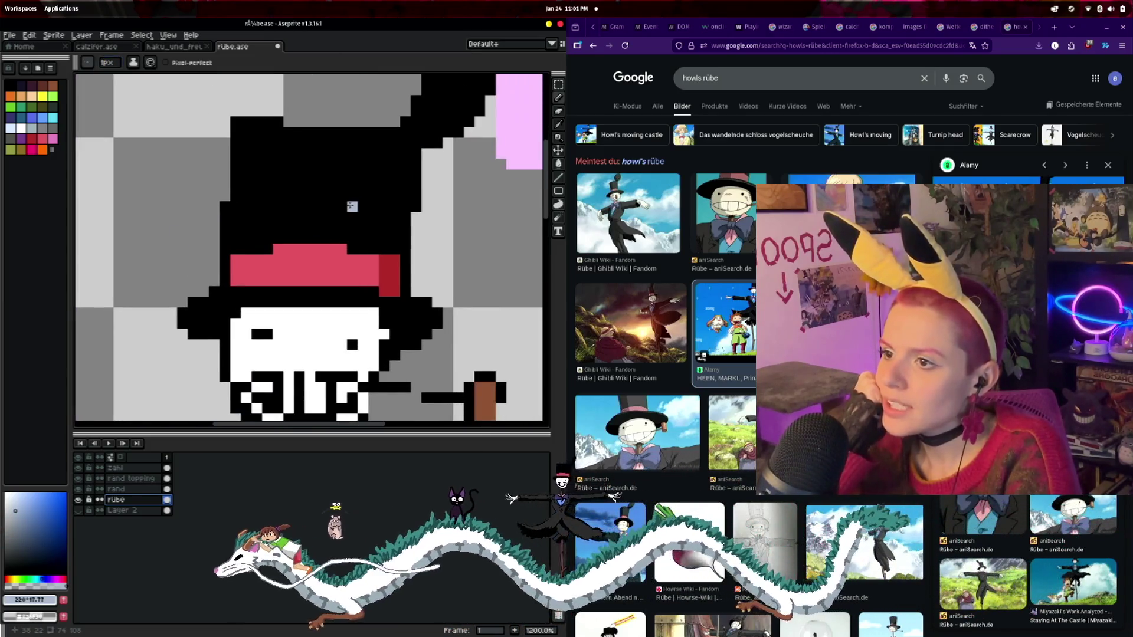
scroll(487, 291, "down", 3)
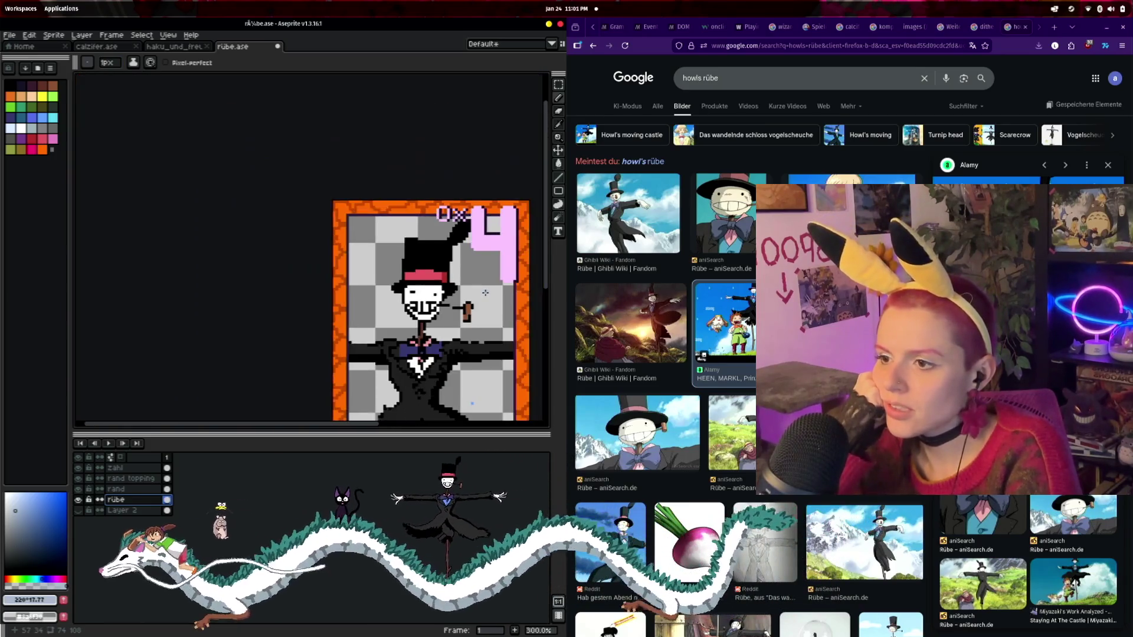
scroll(488, 291, "up", 2)
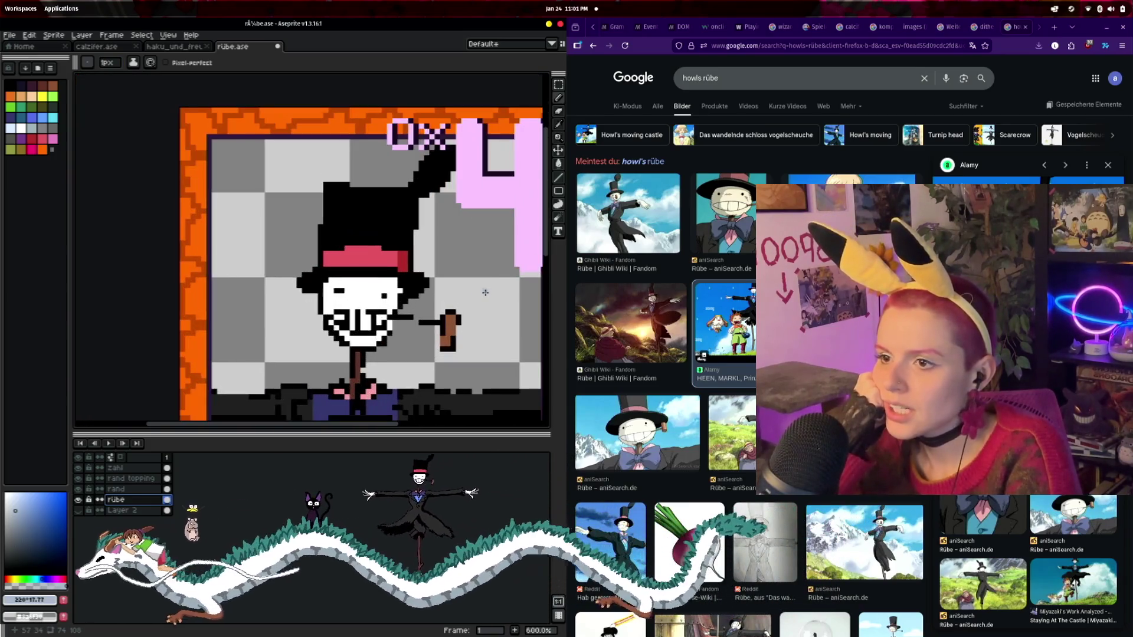
- Eyedrop the dark purple swatch as the drawing colour and return to the pencil
left_click(560, 124)
left_click(19, 84)
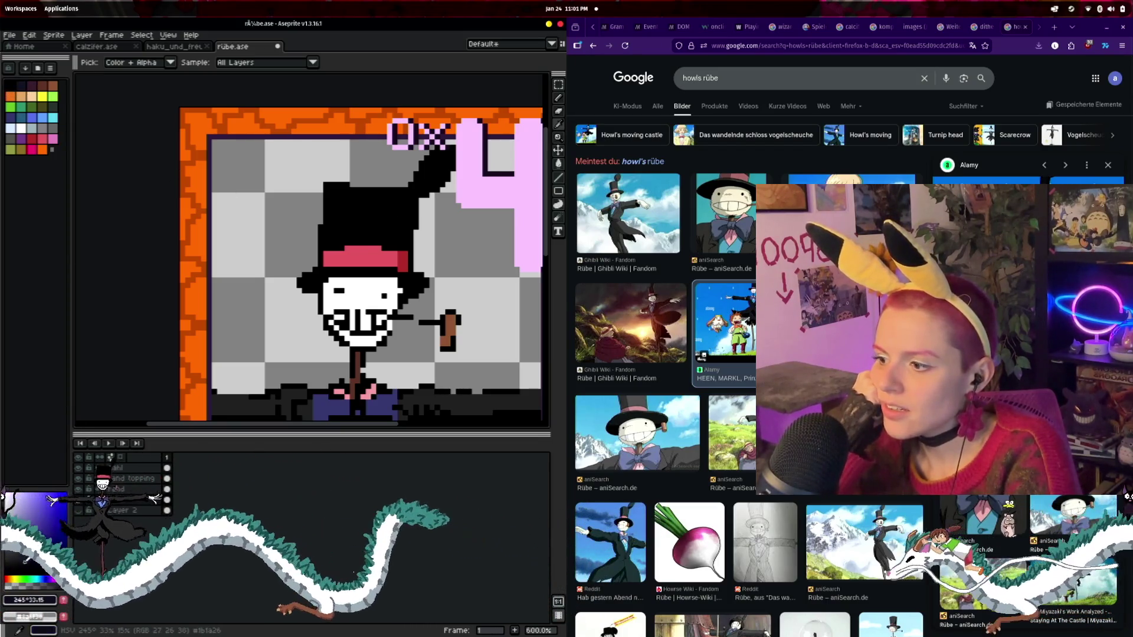
scroll(456, 299, "up", 1)
key("b")
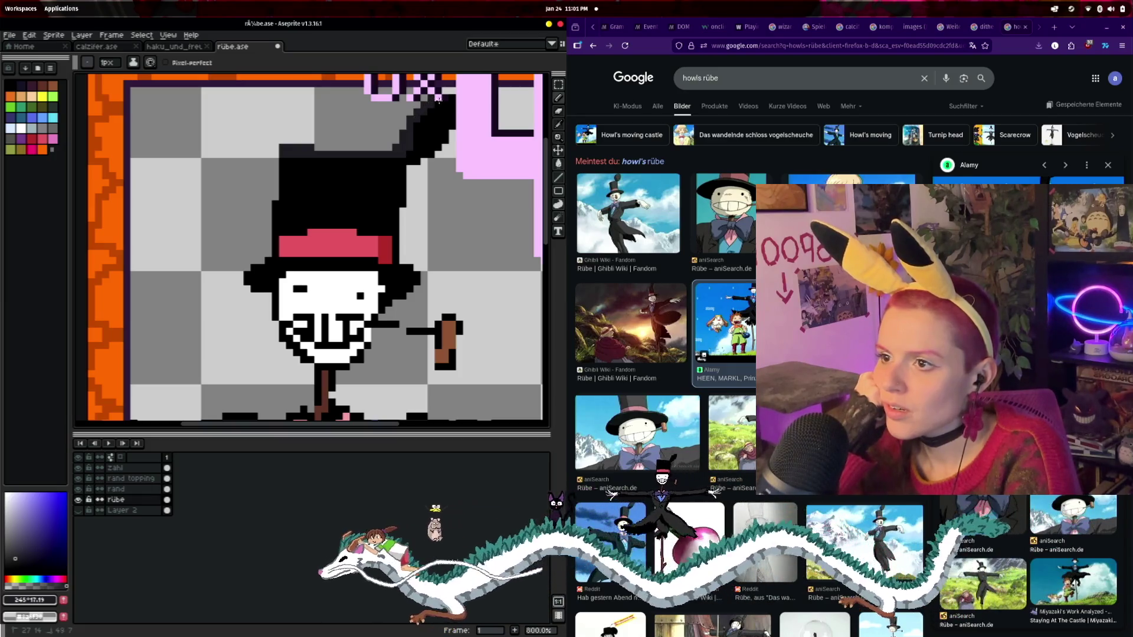
- Hide the pink Zahl number layer and paint a 3px dark purple stroke across the hat top
left_click(80, 477)
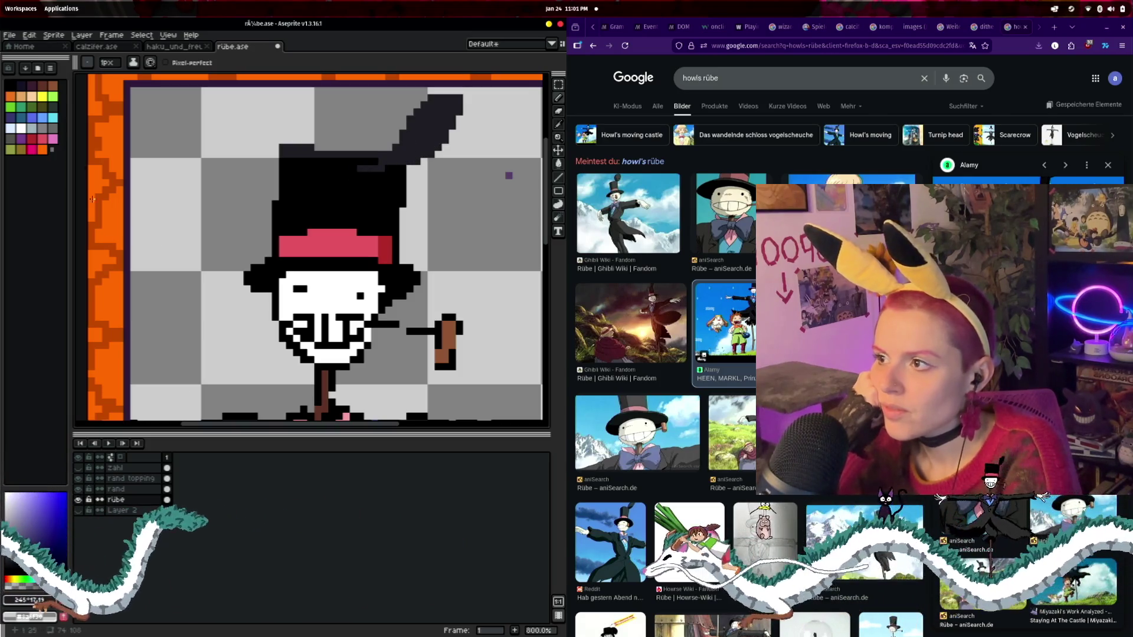
left_click(108, 63)
mouse_move(399, 169)
left_mouse_down()
mouse_move(328, 174)
mouse_move(330, 194)
mouse_move(375, 199)
left_mouse_up()
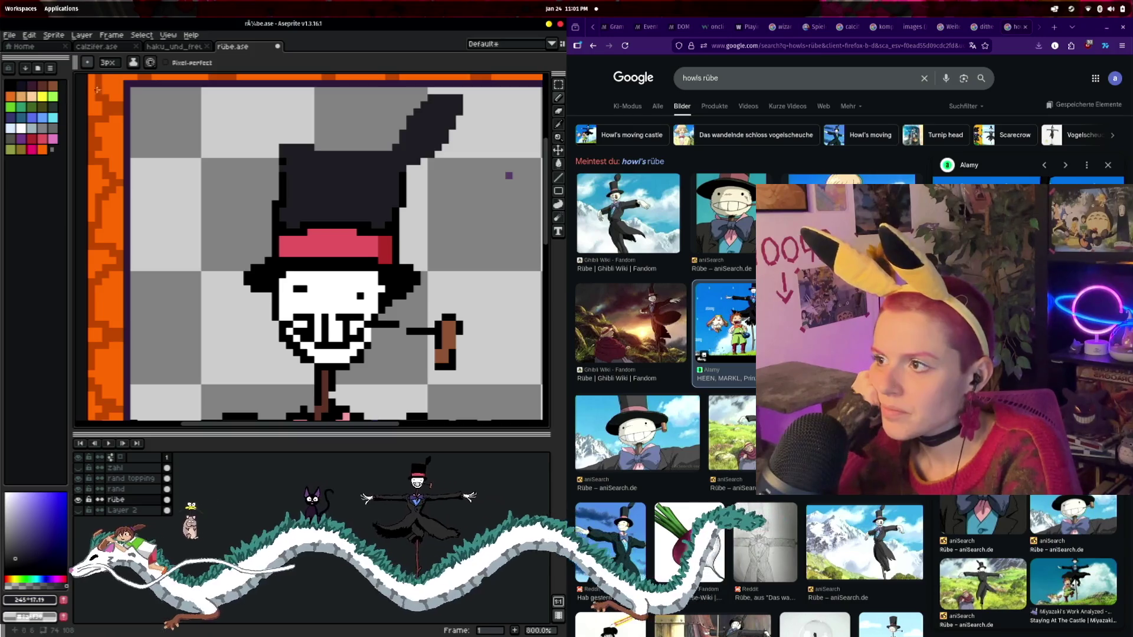
- At 1px, recolour the hat band and brim's black outline pixels dark purple, then pick pink
left_click(108, 62)
scroll(258, 154, "up", 1)
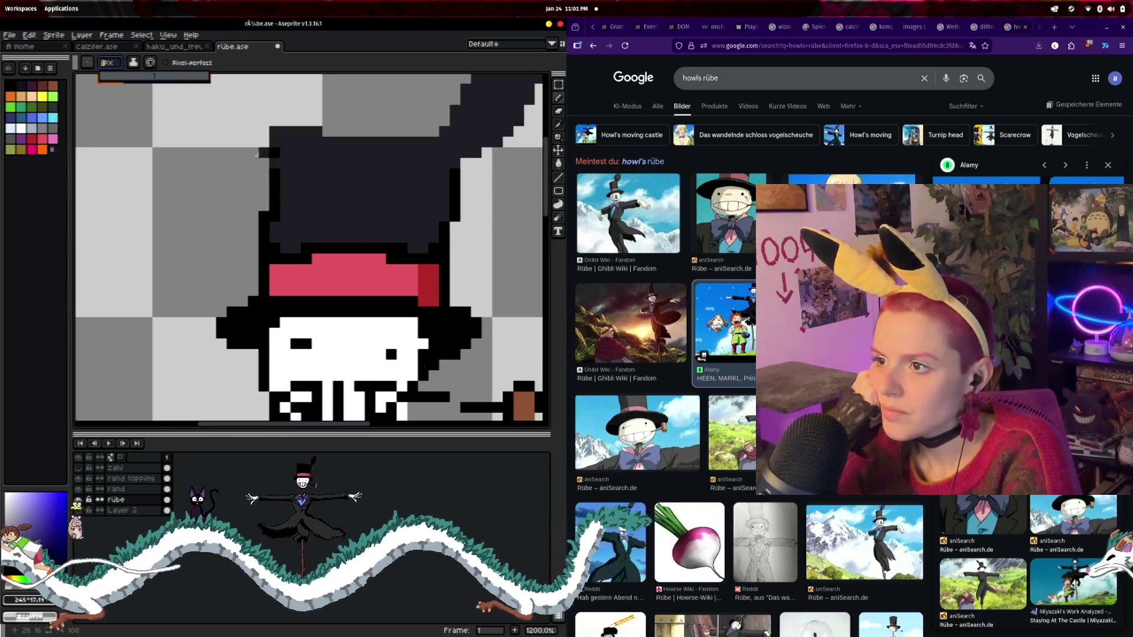
left_click(274, 151)
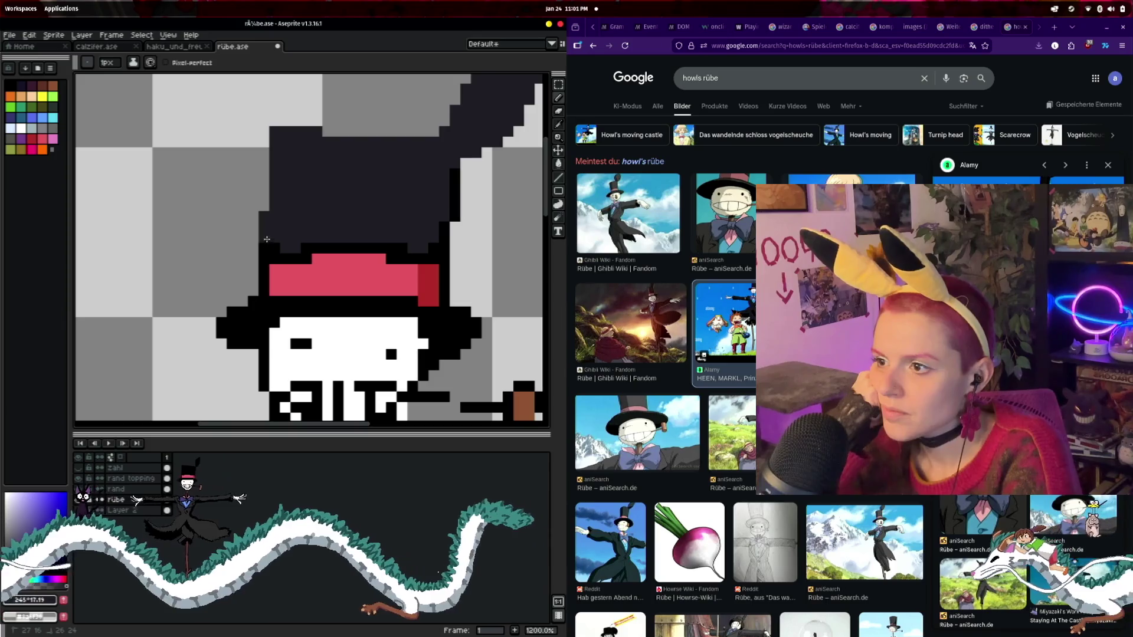
mouse_move(295, 248)
left_mouse_down()
mouse_move(285, 248)
mouse_move(329, 246)
left_mouse_up()
mouse_move(406, 256)
left_mouse_down()
mouse_move(440, 236)
mouse_move(449, 177)
mouse_move(441, 263)
left_mouse_up()
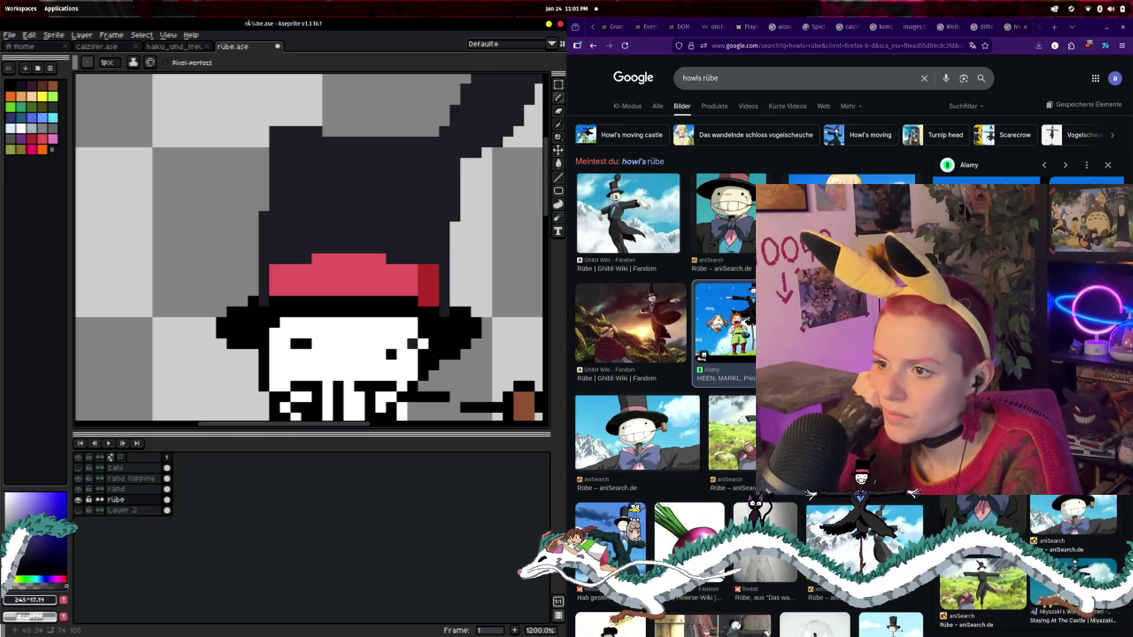
mouse_move(248, 309)
left_mouse_down()
mouse_move(223, 327)
mouse_move(263, 344)
left_mouse_up()
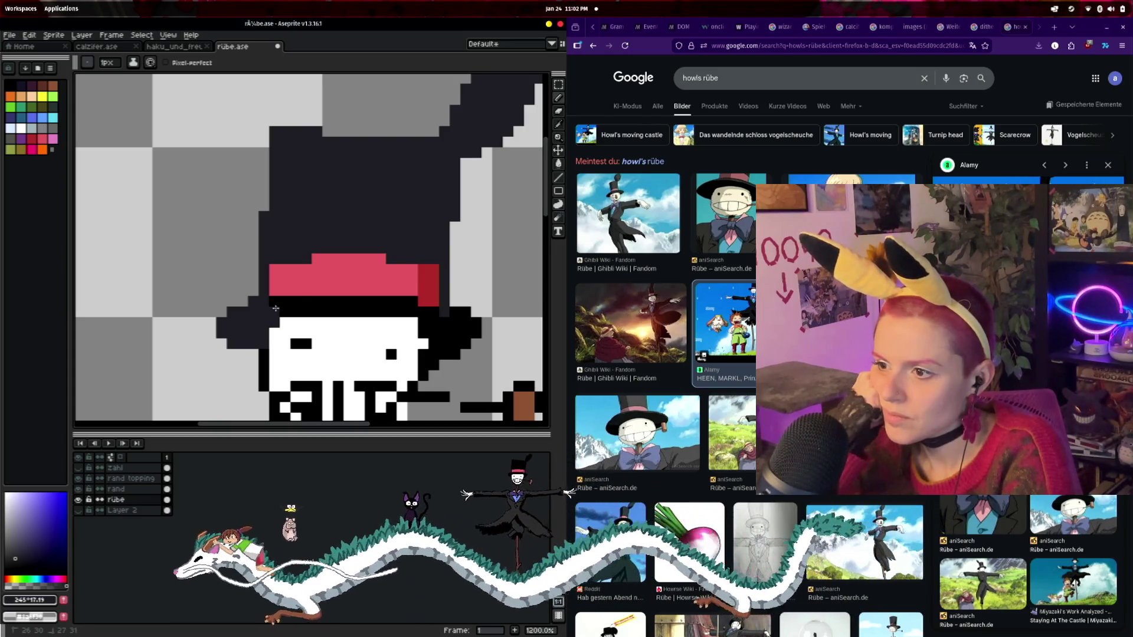
left_click_drag(312, 306, 427, 305)
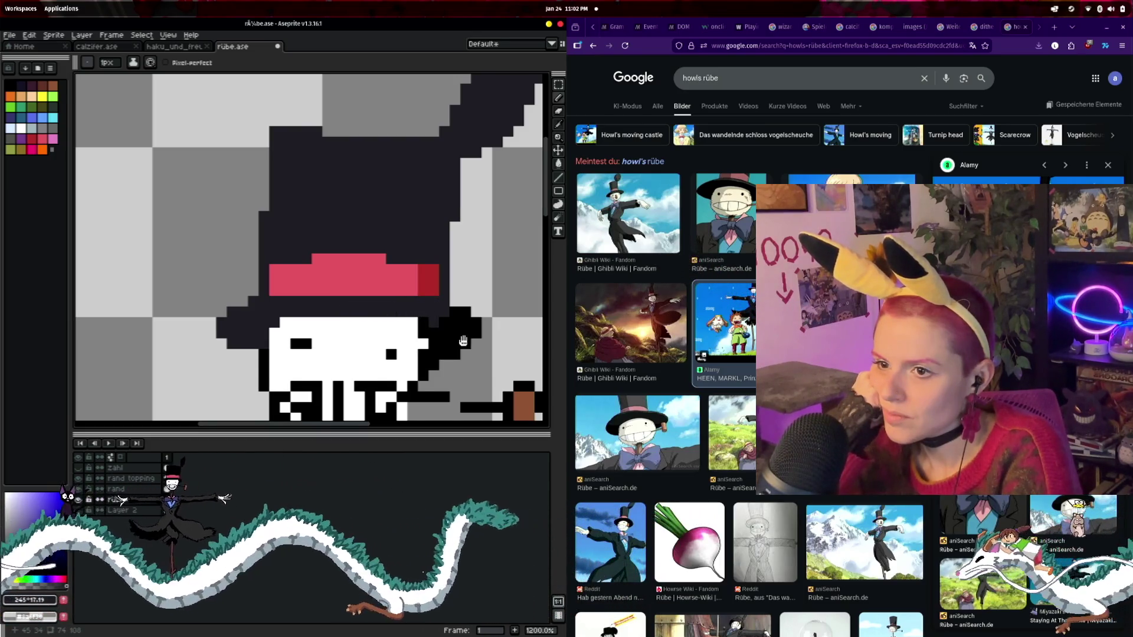
scroll(431, 317, "down", 3)
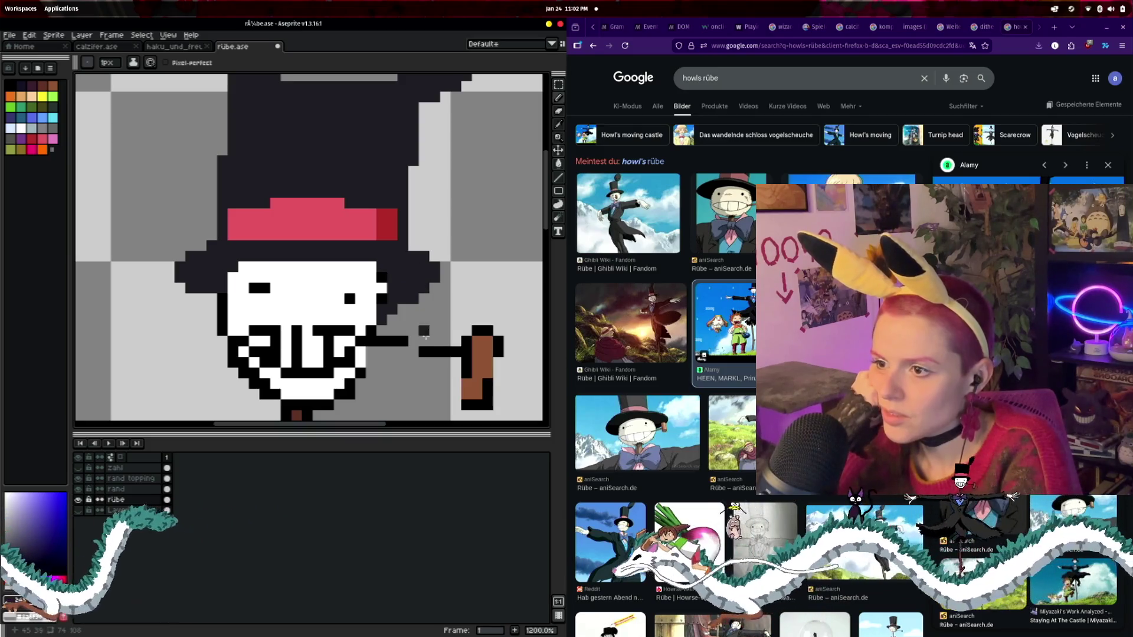
left_click(36, 148)
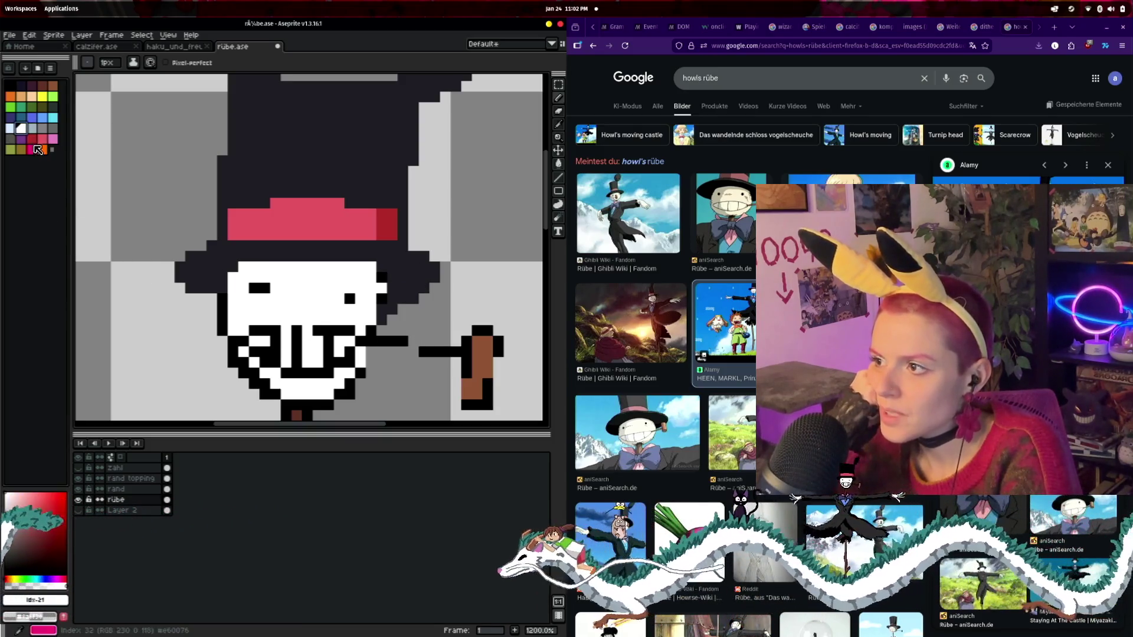
- Mix a beige skin colour in the colour box
left_click(11, 500)
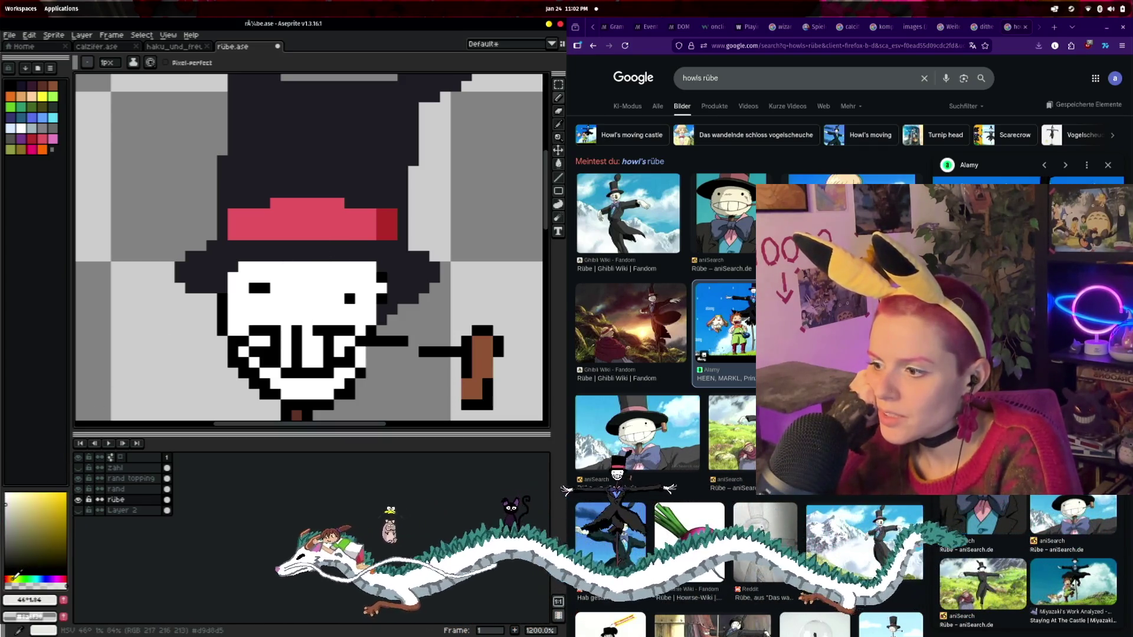
left_click(14, 579)
left_click(15, 513)
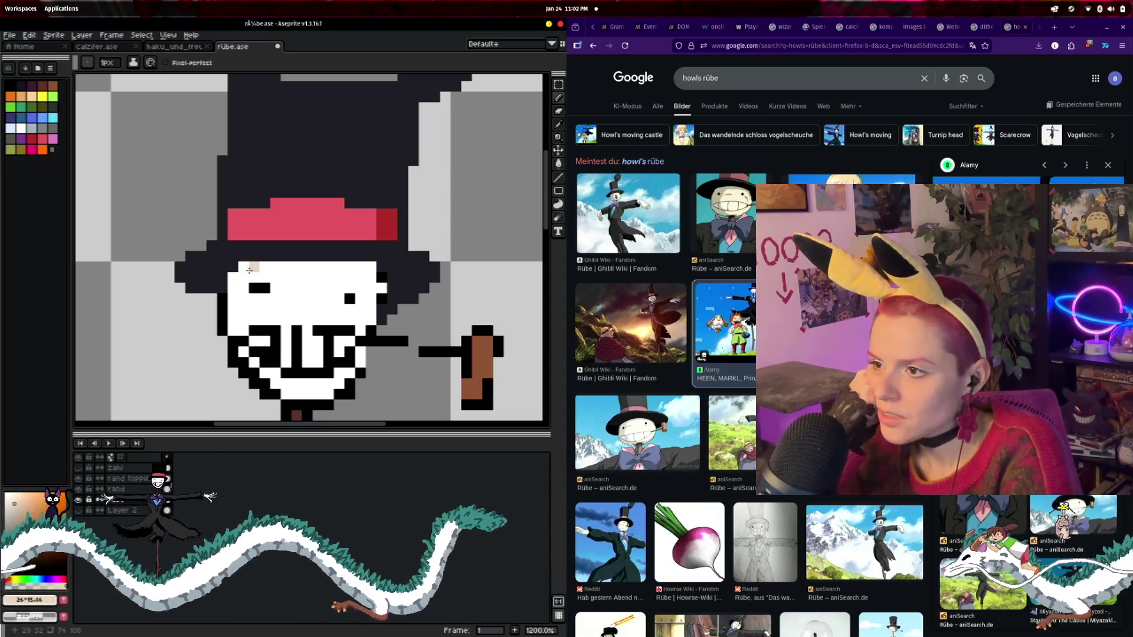
- Paint the face's white pixels and the mouth rows beige, removing a stray brim pixel
left_click_drag(328, 267, 354, 270)
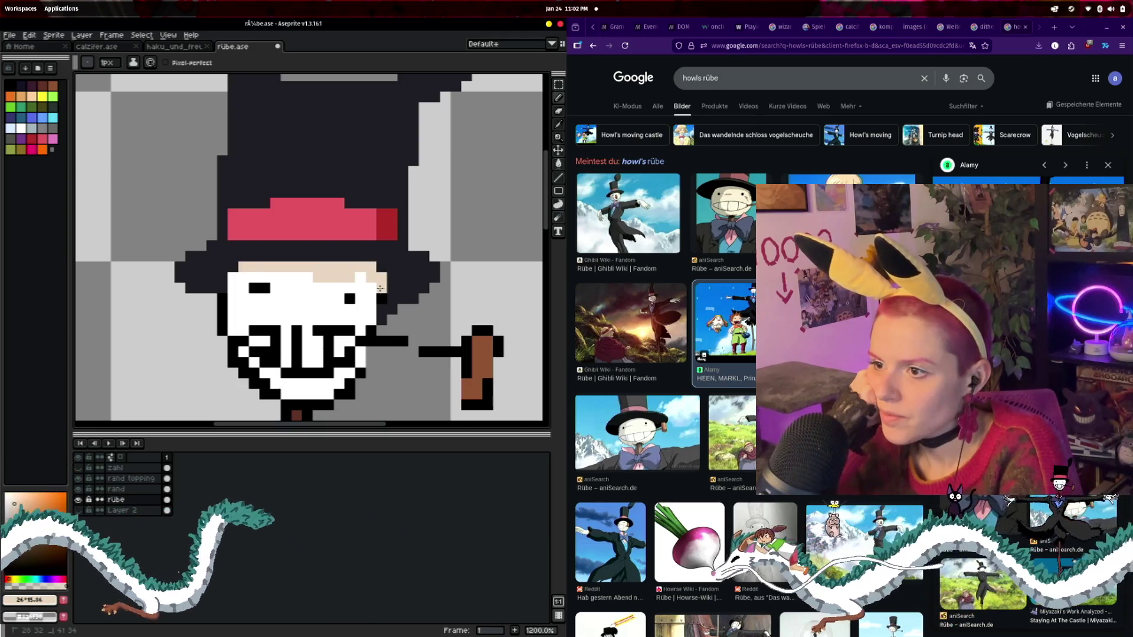
left_click_drag(380, 288, 233, 277)
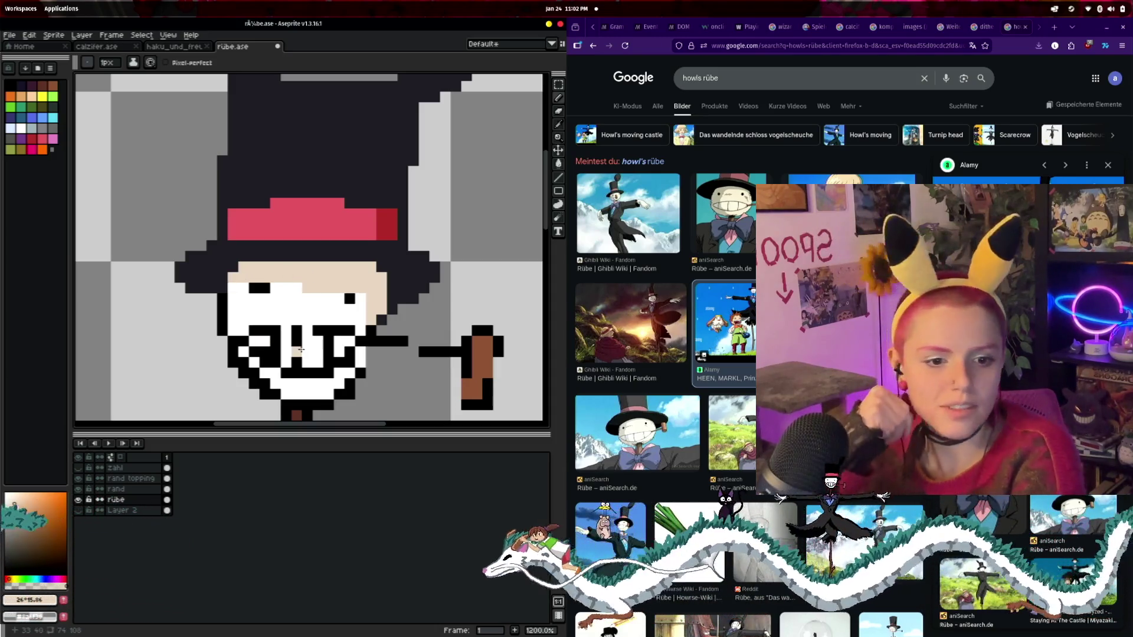
left_click(181, 276)
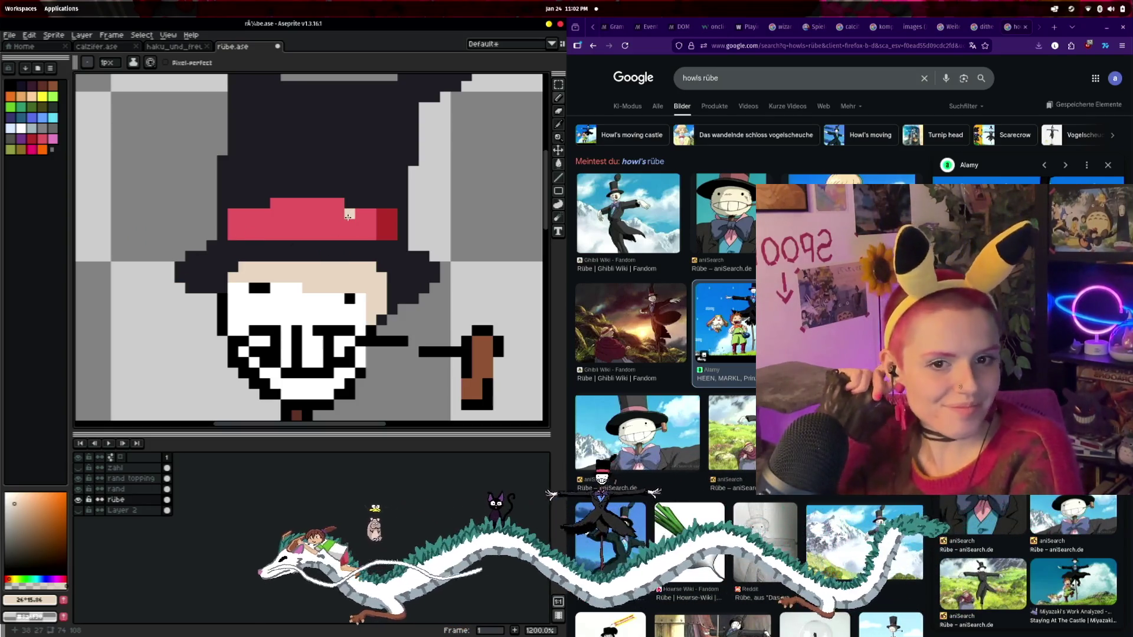
left_click_drag(360, 289, 304, 288)
mouse_move(236, 298)
left_mouse_down()
mouse_move(242, 322)
mouse_move(284, 290)
mouse_move(351, 298)
mouse_move(268, 319)
left_mouse_up()
left_click_drag(344, 319, 360, 320)
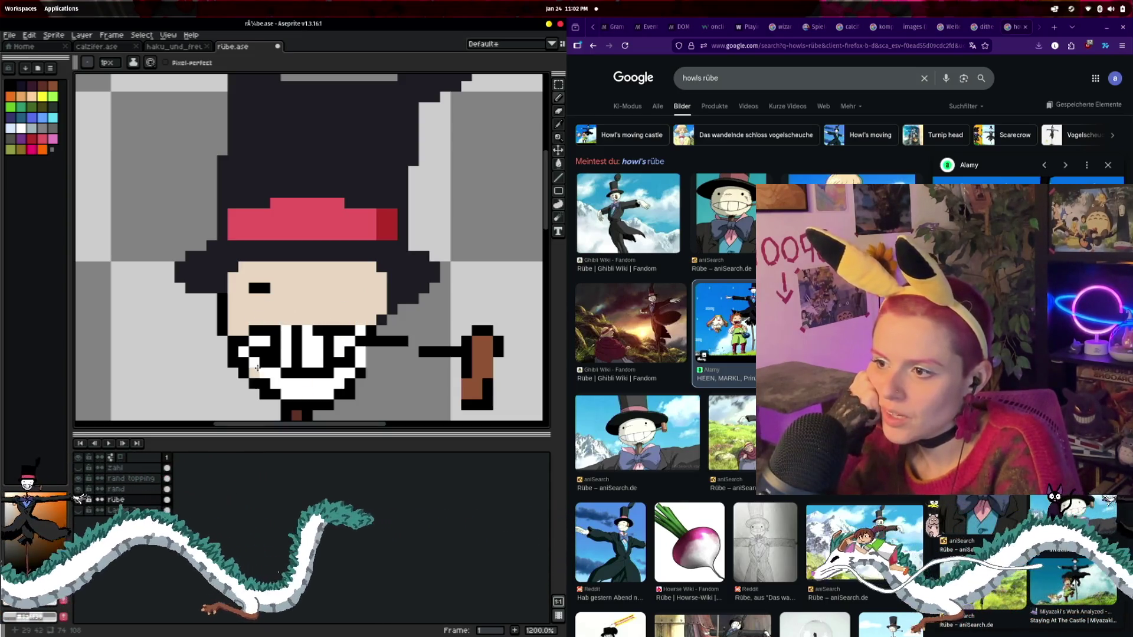
left_click_drag(259, 330, 360, 331)
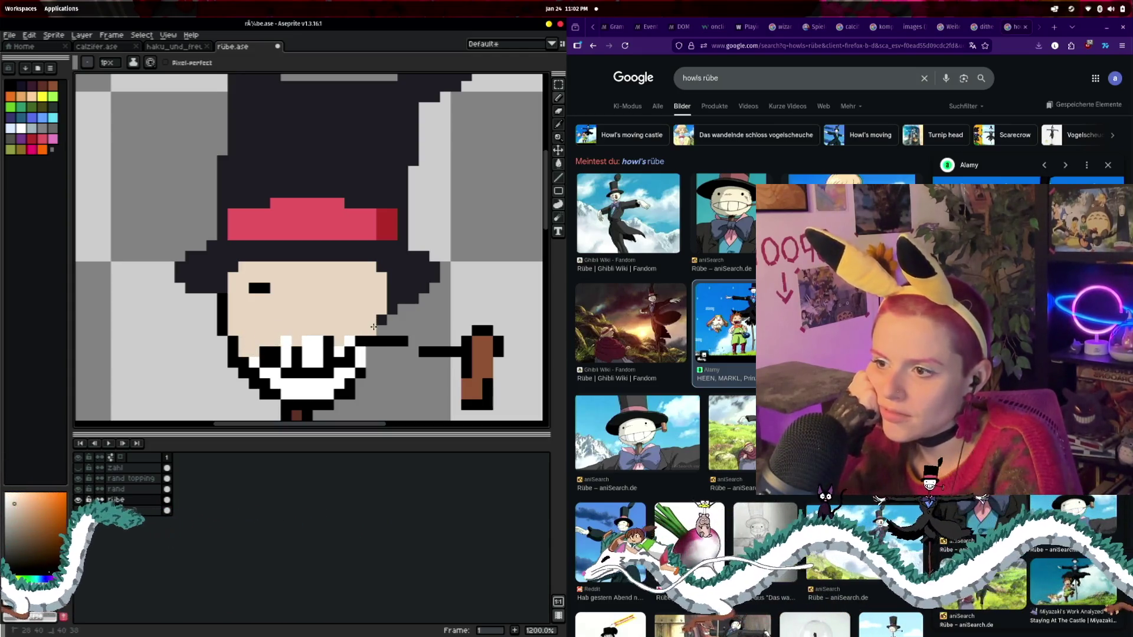
mouse_move(357, 345)
left_mouse_down()
mouse_move(304, 356)
mouse_move(287, 345)
mouse_move(266, 360)
mouse_move(302, 380)
mouse_move(311, 369)
mouse_move(340, 372)
left_mouse_up()
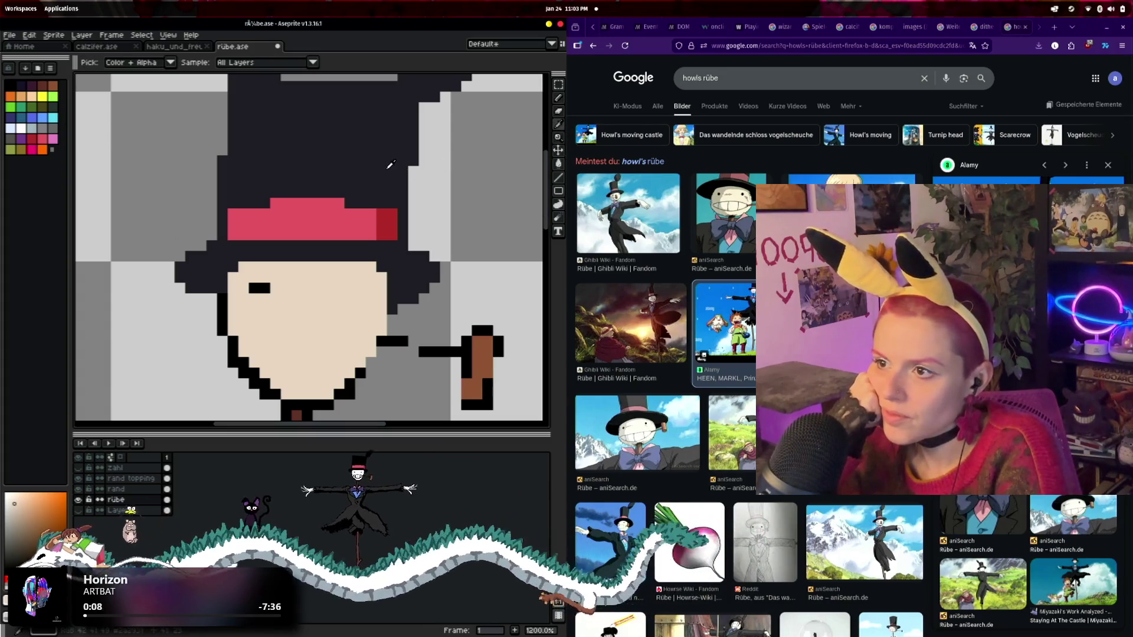
- Touch up the face's left and chin outline pixels and add a dark mouth dot
left_click(559, 98)
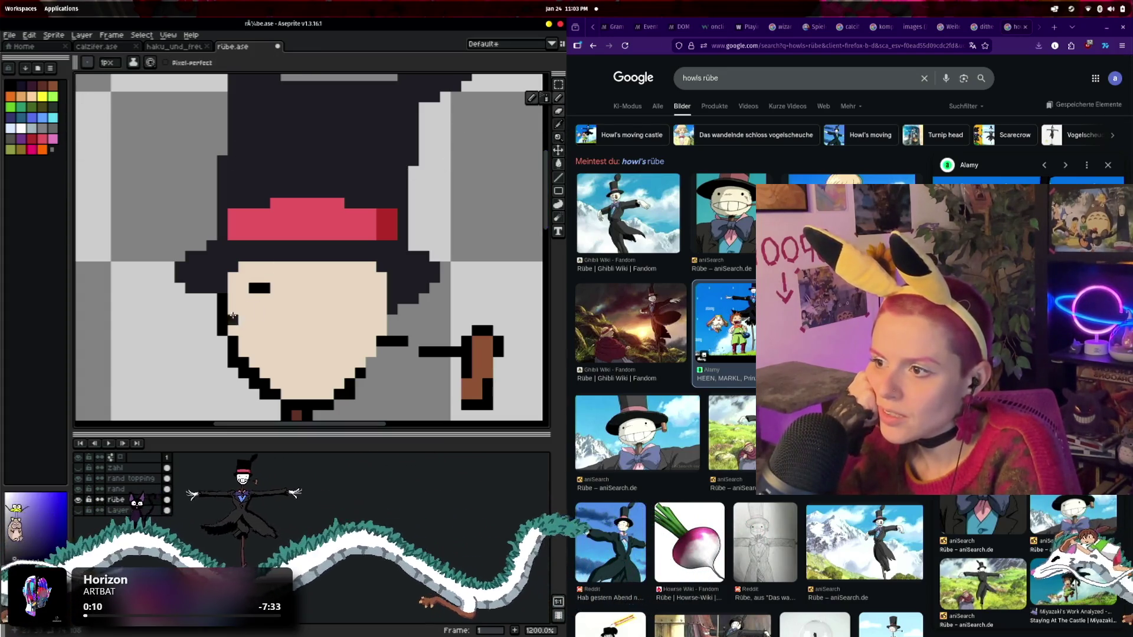
left_click(224, 341)
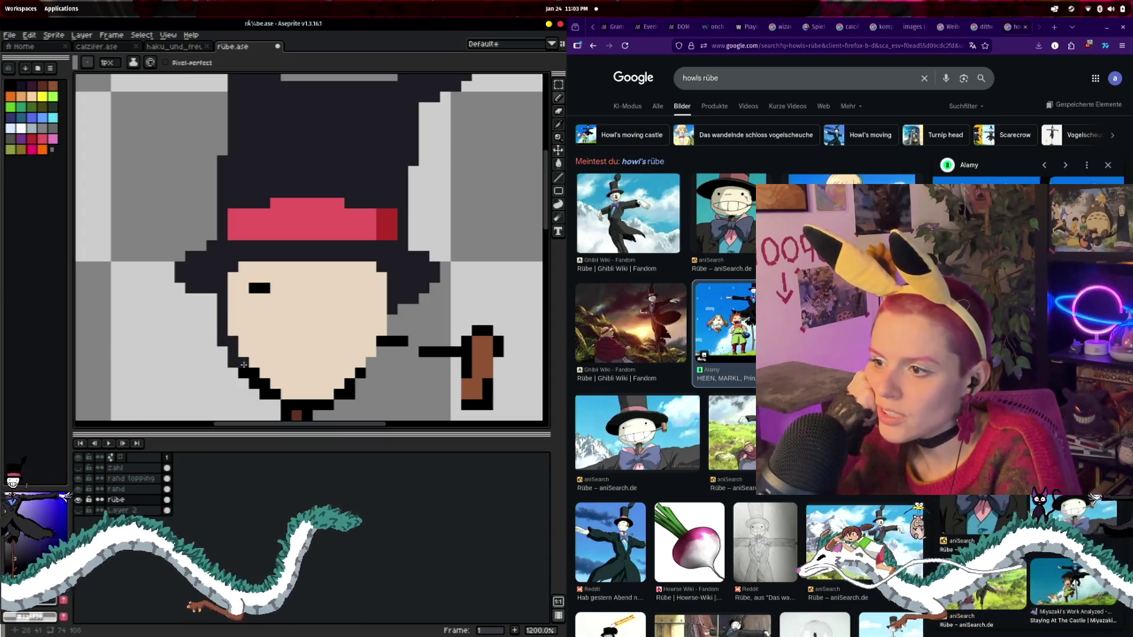
right_click(265, 393)
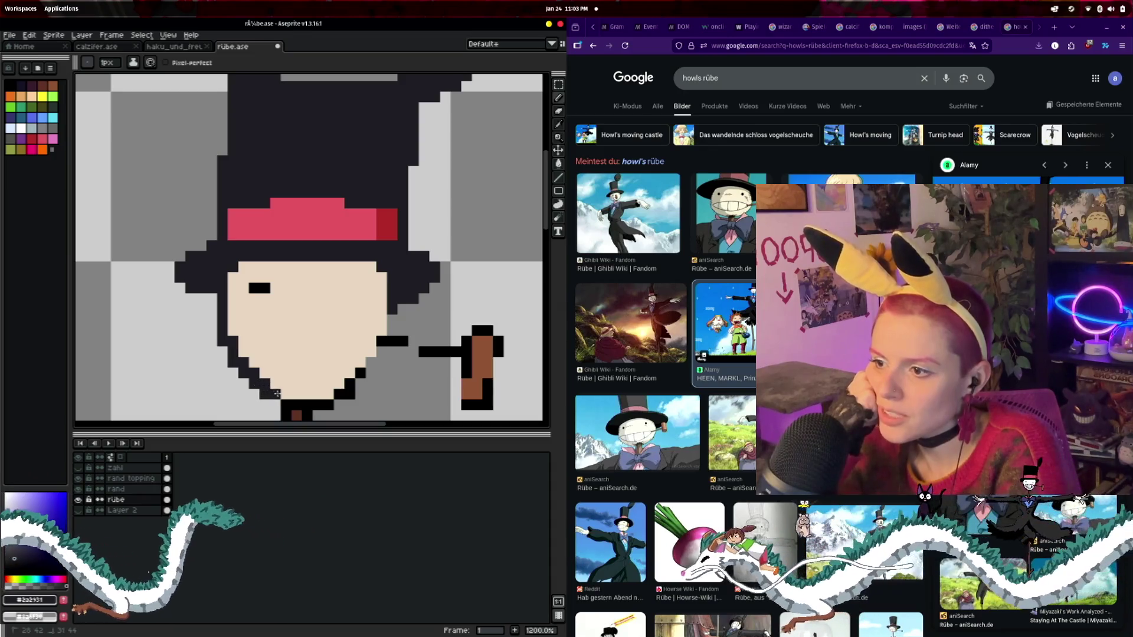
left_click(276, 408)
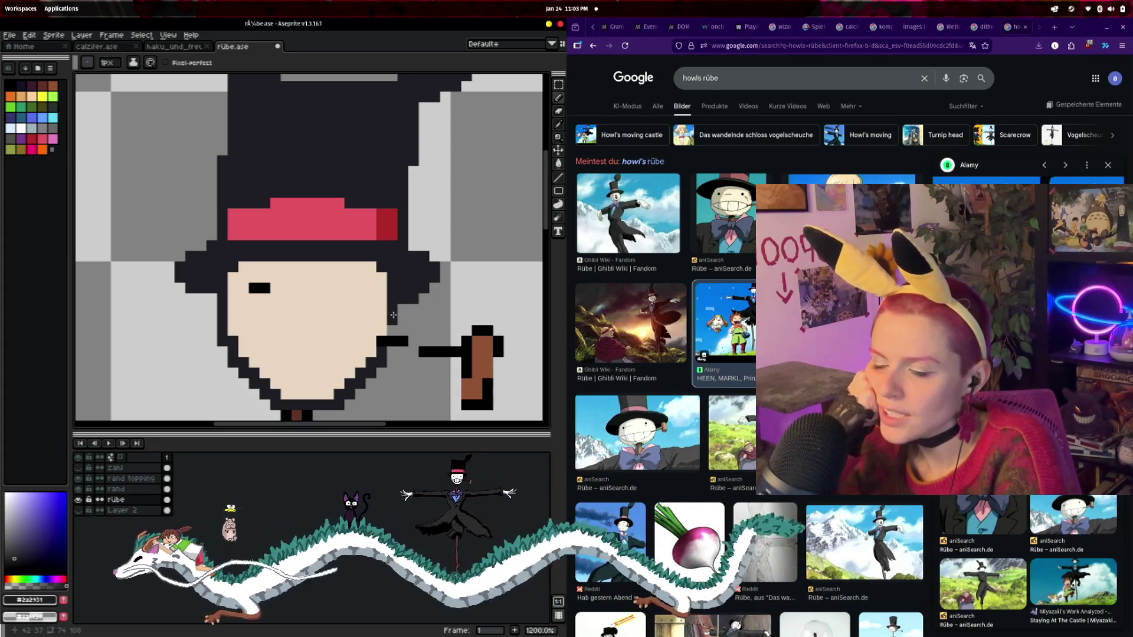
left_click(296, 362)
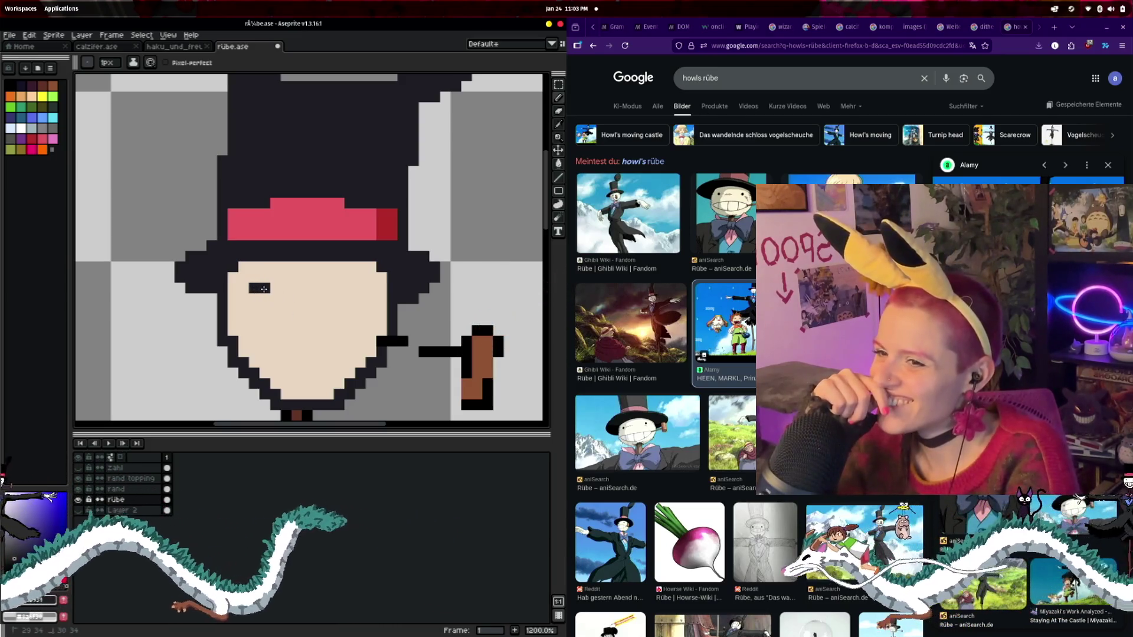
- Square off both black eyes into rectangles and tidy stray pixels on the face
left_click_drag(272, 299, 262, 300)
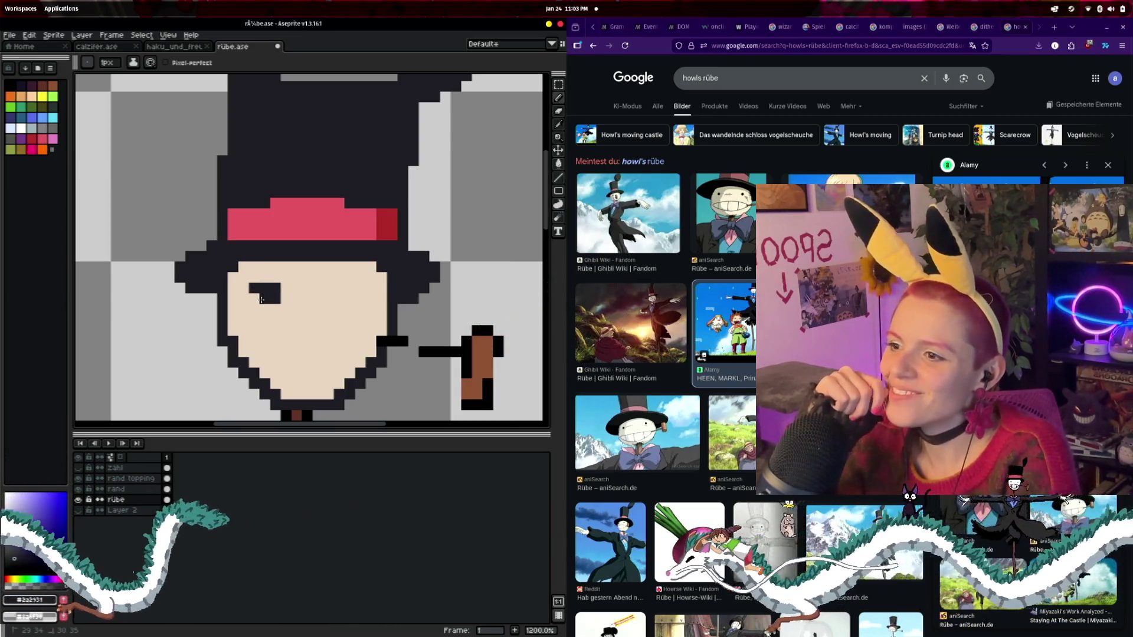
right_click(296, 309)
left_click(329, 288)
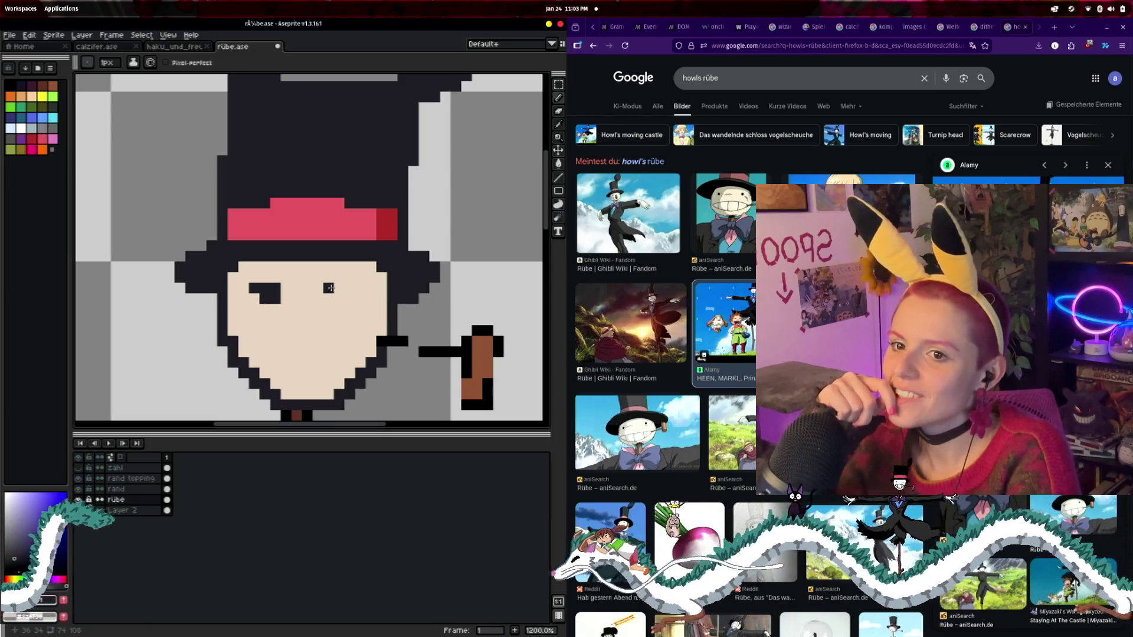
left_click_drag(328, 288, 347, 288)
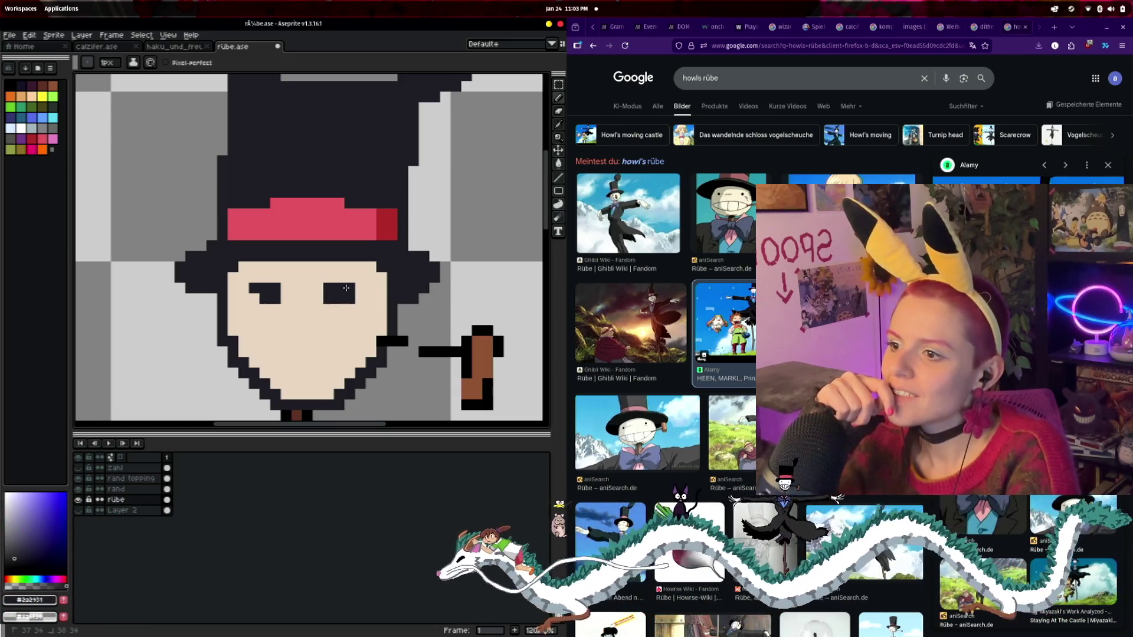
left_click(255, 343)
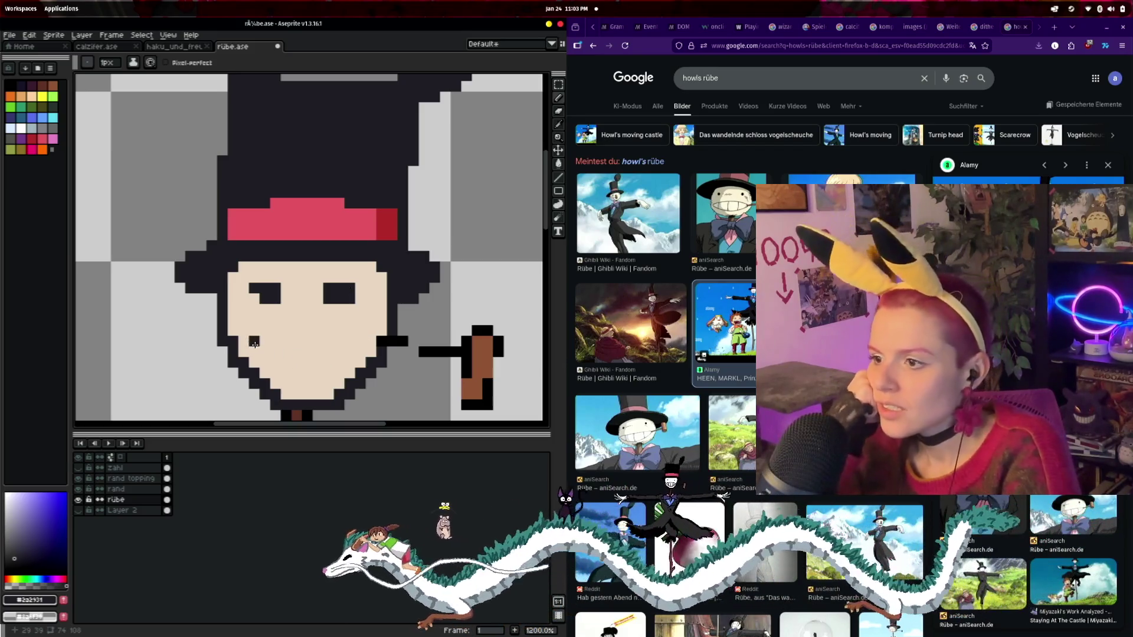
right_click(382, 341)
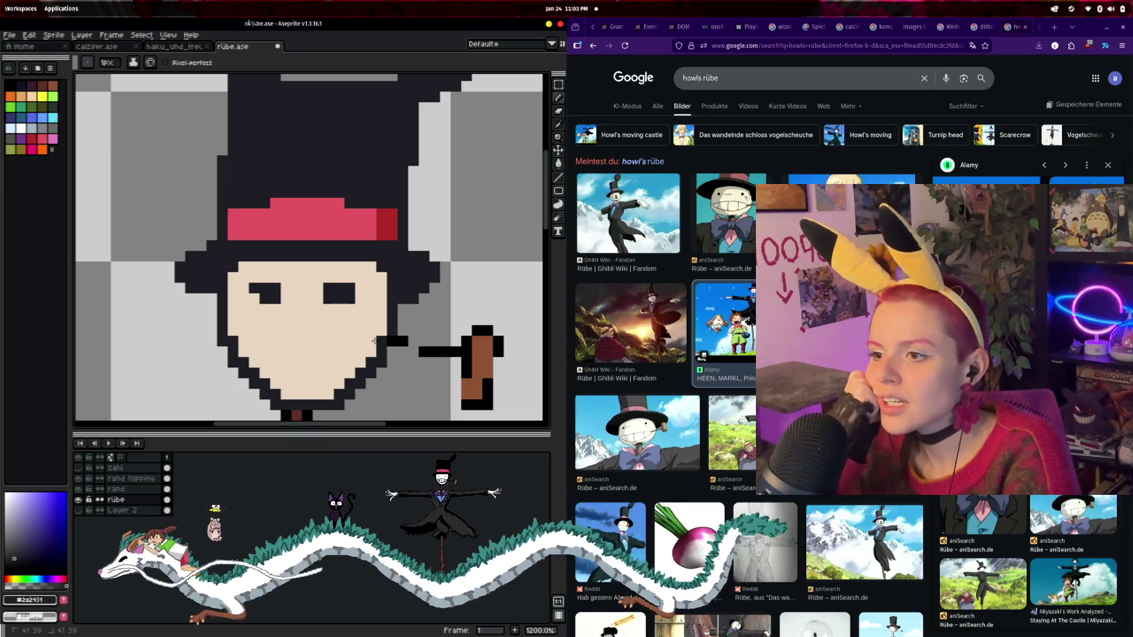
- Join the face to the pipe with a black bar and outline the beard along the chin
left_click_drag(420, 341, 447, 348)
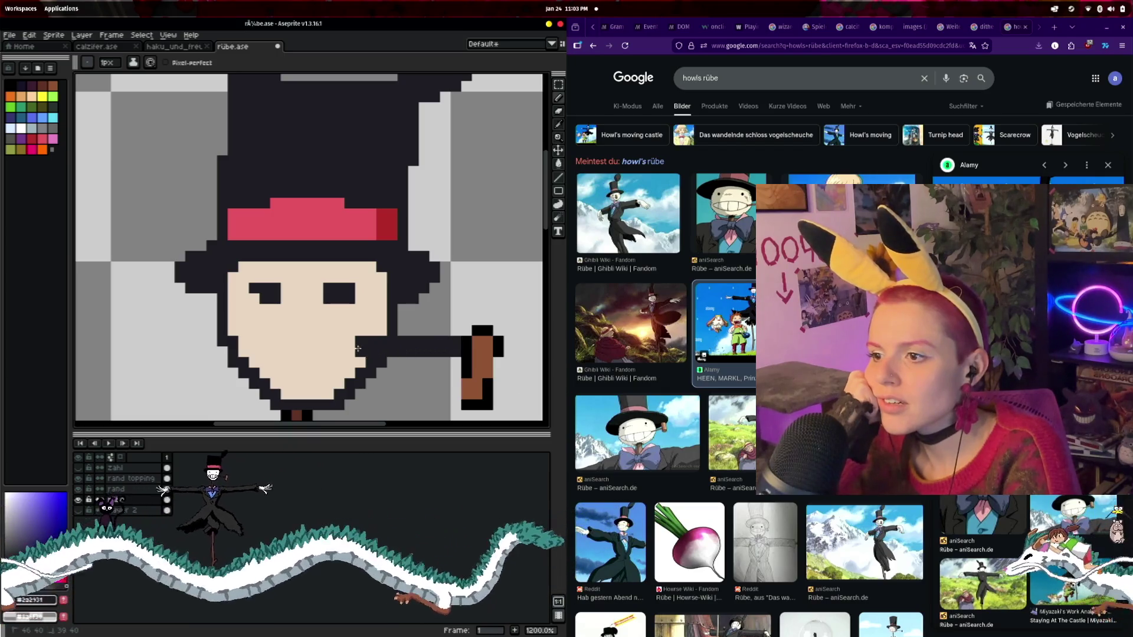
scroll(520, 355, "up", 1)
scroll(437, 345, "down", 1)
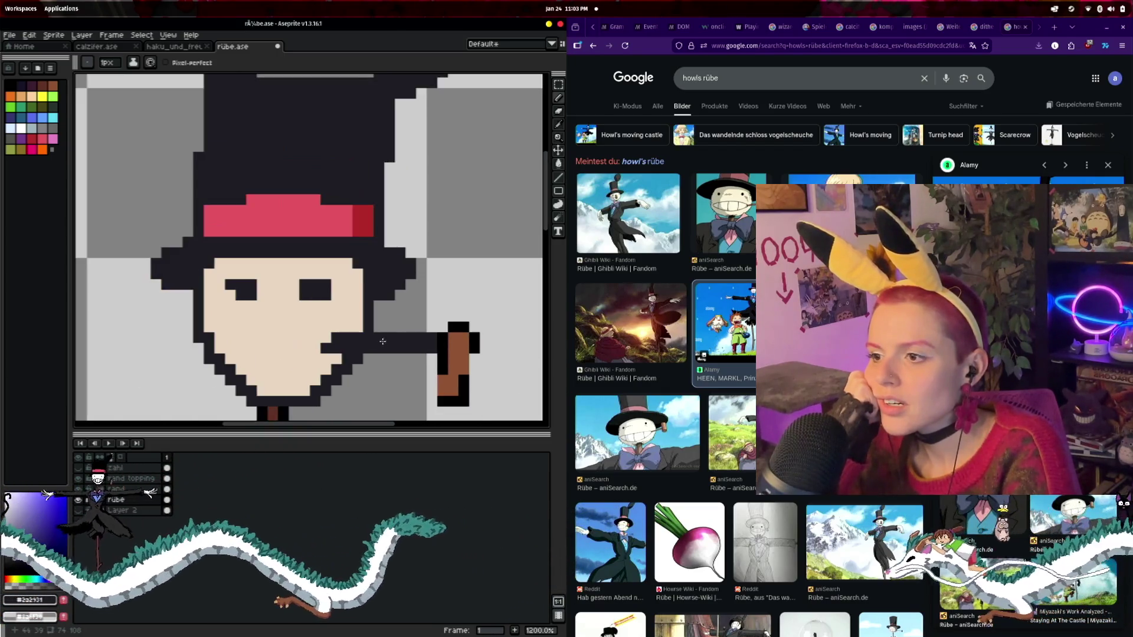
left_click_drag(220, 340, 245, 328)
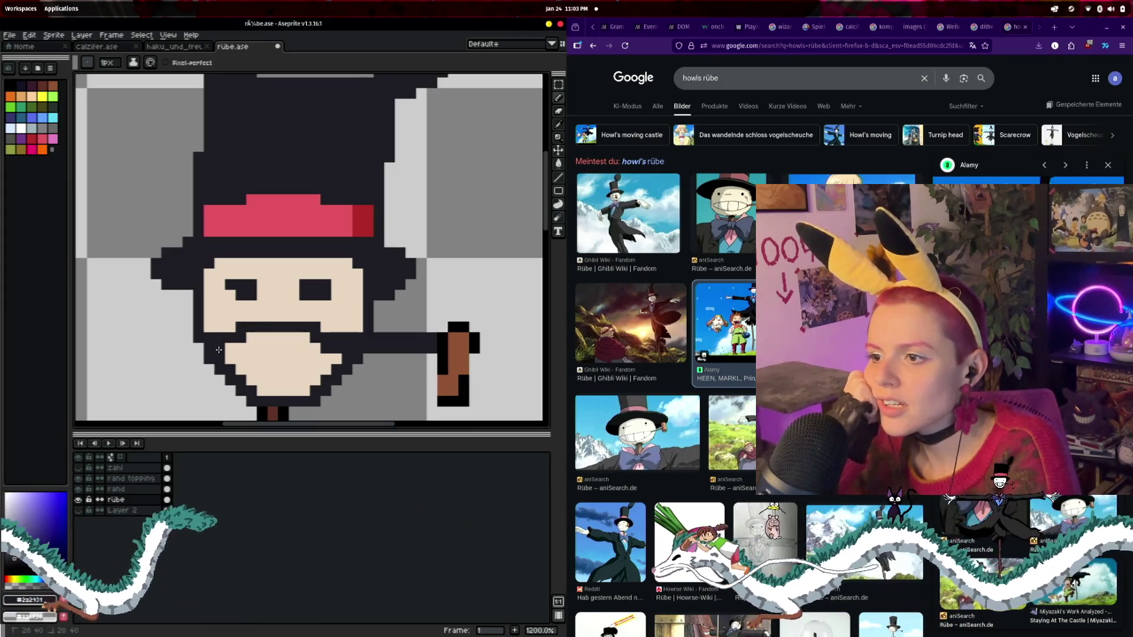
left_click_drag(220, 349, 277, 378)
left_click_drag(332, 354, 321, 375)
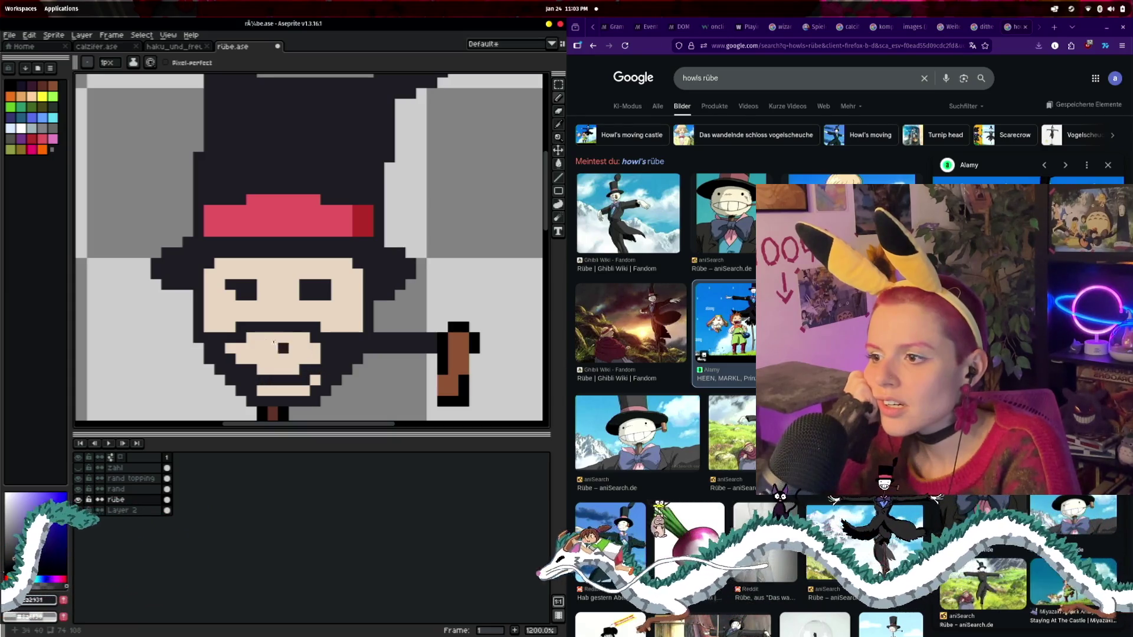
- Split the black beard into tooth shapes and fill the teeth with white
mouse_move(261, 337)
left_mouse_down()
mouse_move(262, 363)
mouse_move(293, 363)
left_mouse_up()
left_click(20, 128)
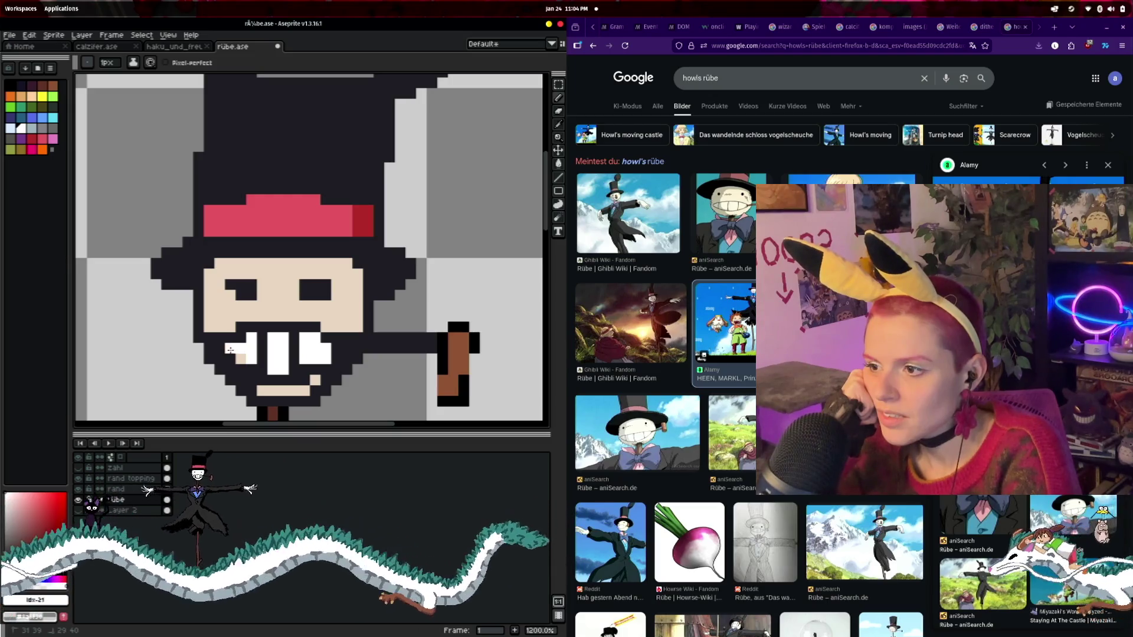
scroll(442, 388, "down", 7)
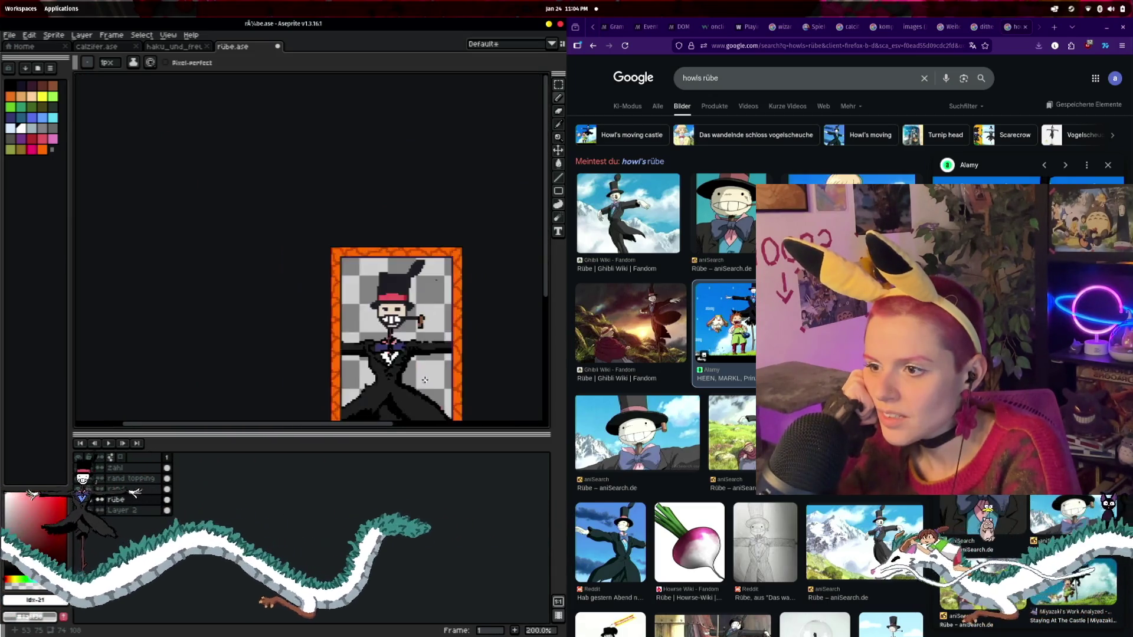
- Sample the hat's dark colour and paint a dark feather block onto the hat with a larger brush
left_click_drag(442, 388, 430, 333)
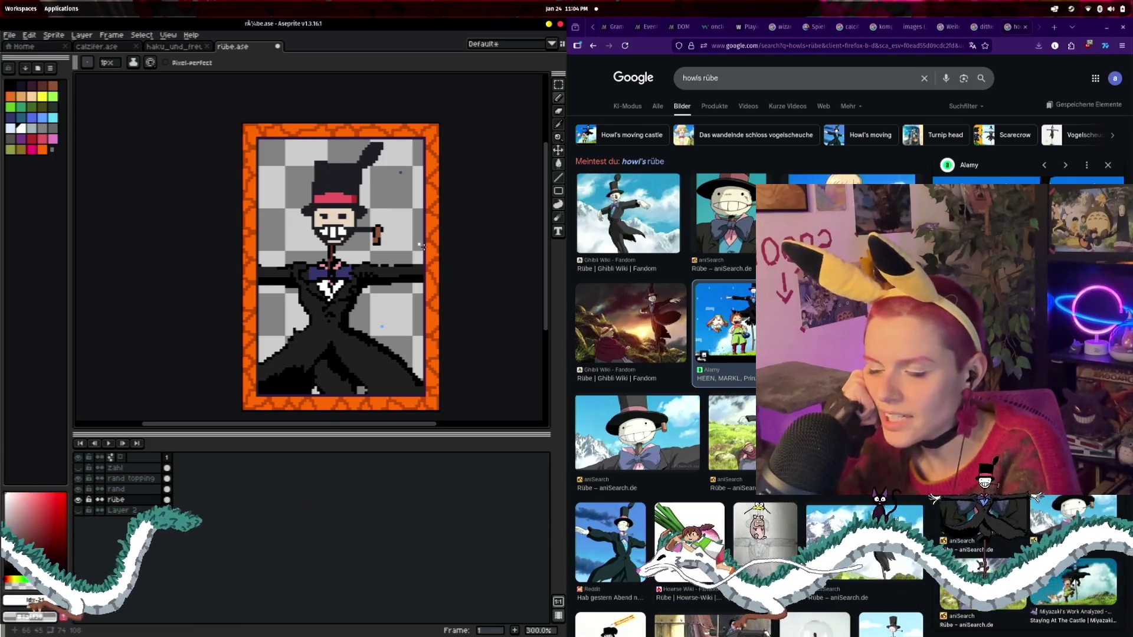
scroll(421, 245, "up", 3)
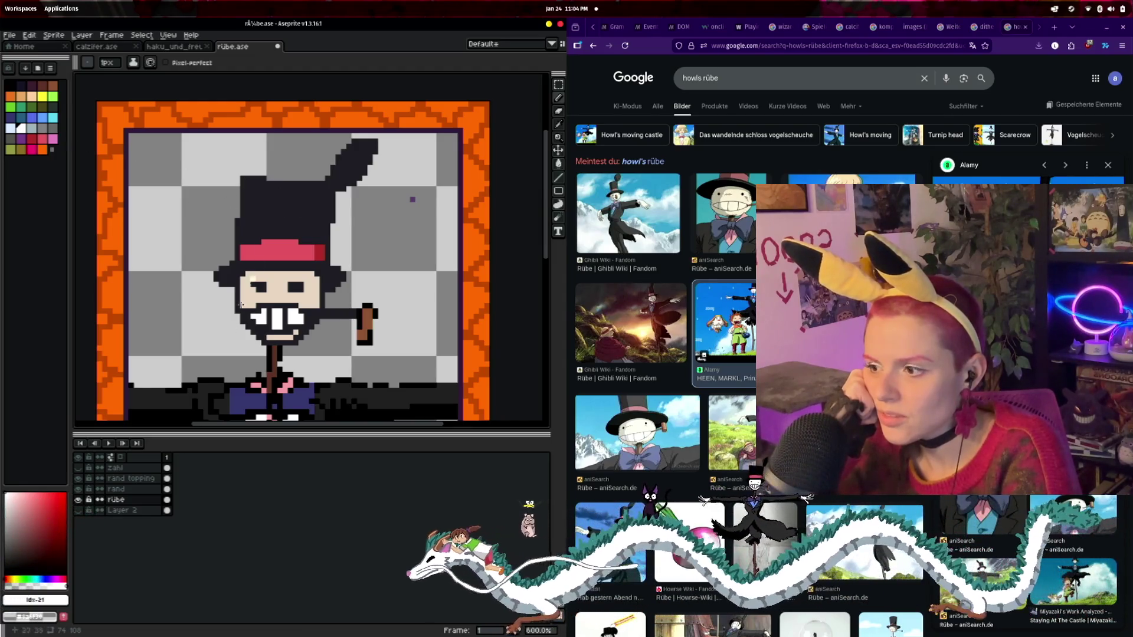
left_click(294, 220)
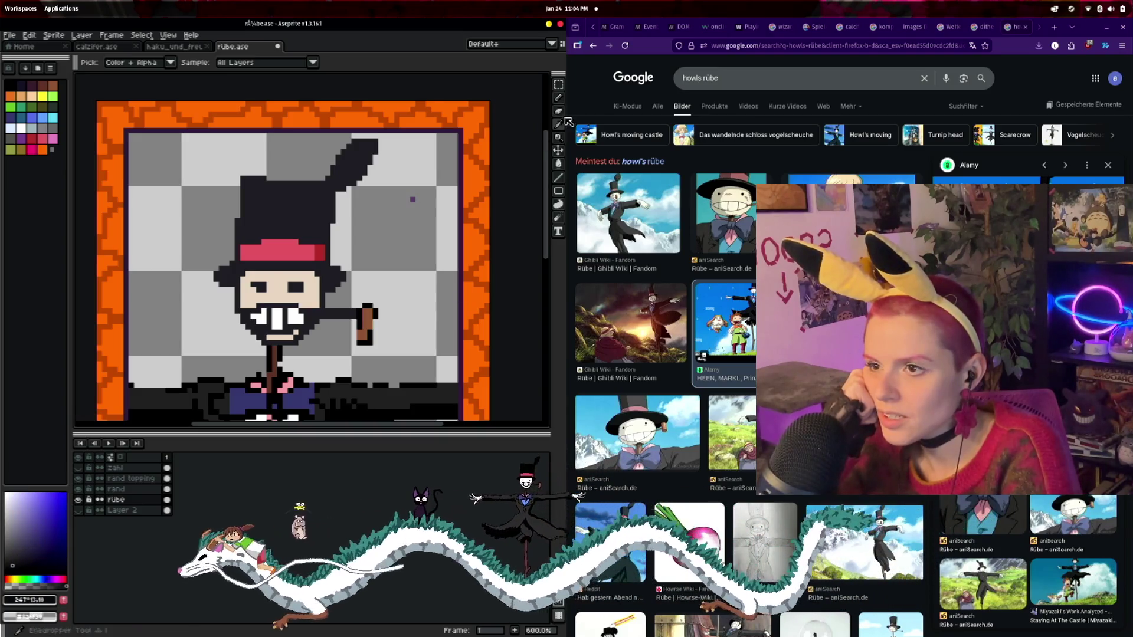
key("b")
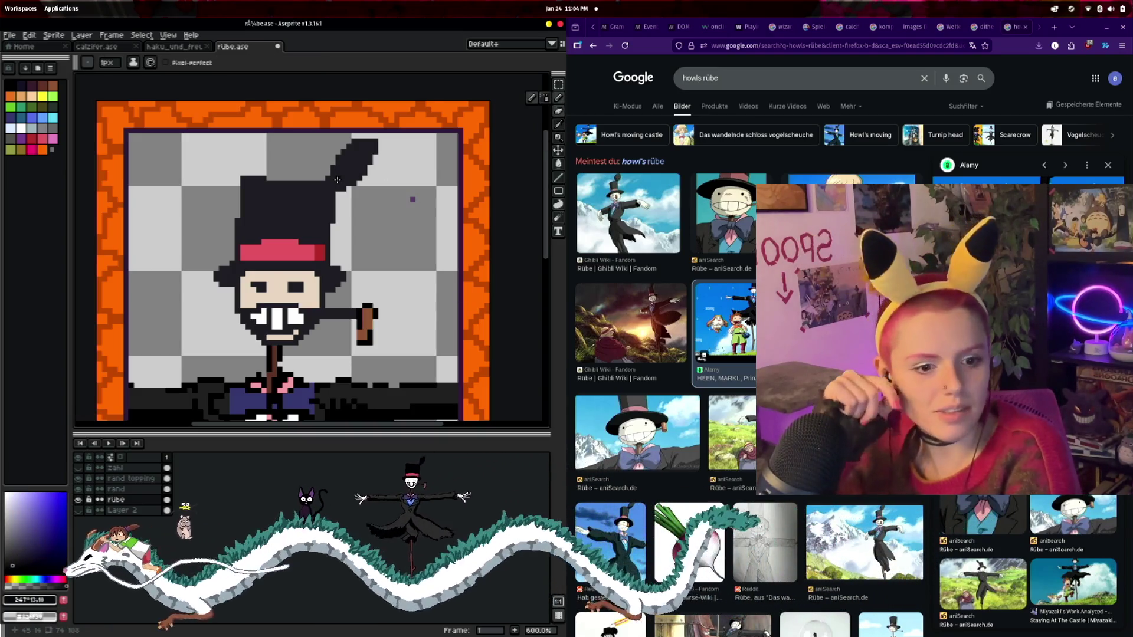
scroll(326, 201, "up", 1)
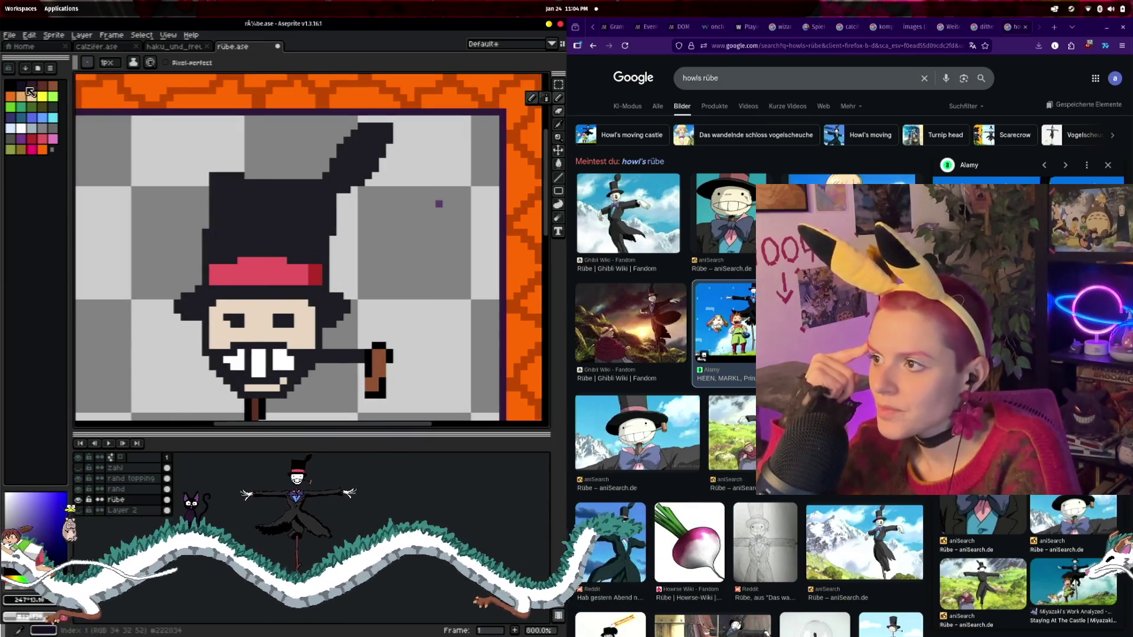
left_click(110, 77)
mouse_move(248, 197)
left_mouse_down()
mouse_move(312, 192)
mouse_move(230, 191)
mouse_move(227, 251)
mouse_move(275, 233)
mouse_move(318, 245)
left_mouse_up()
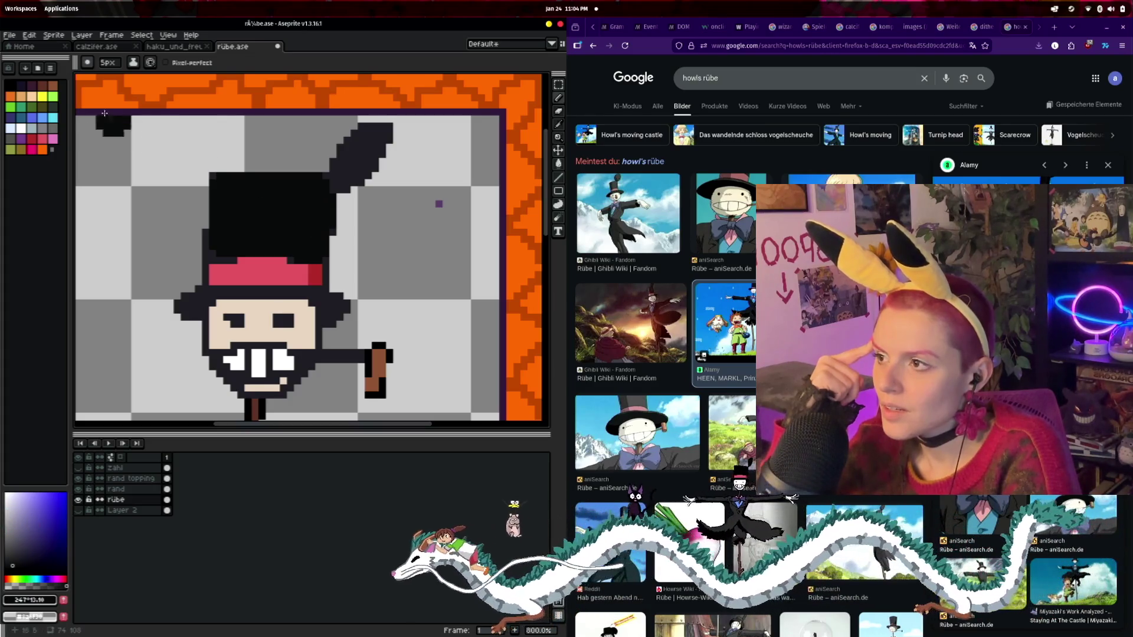
left_click(108, 63)
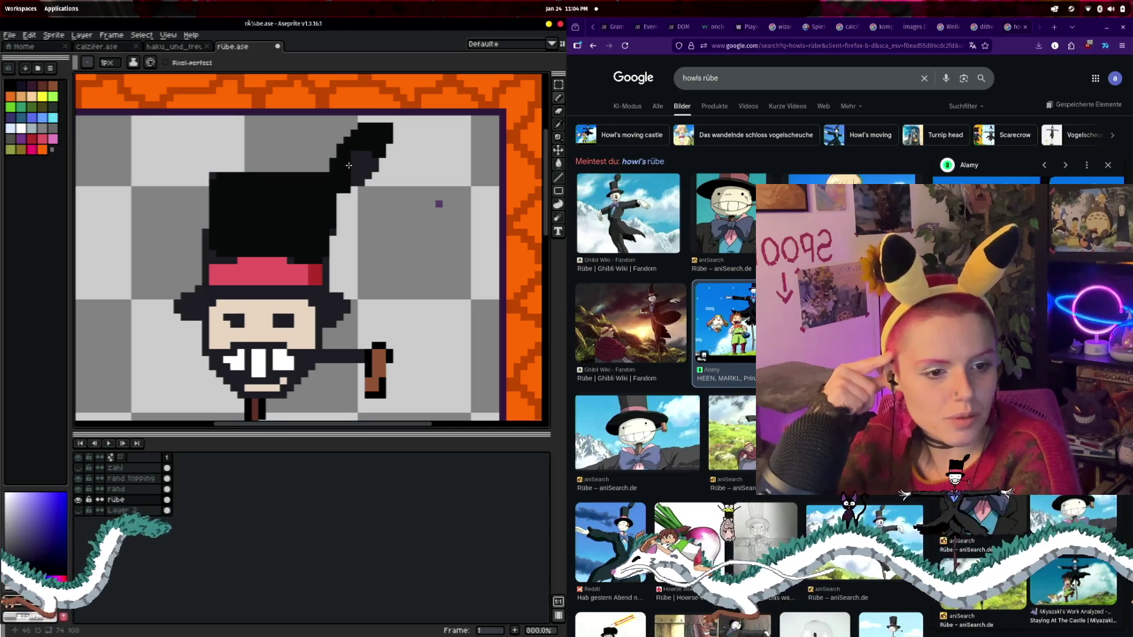
- Add a black pixel by the raised hand and bucket-fill the feather shading and head outline black
left_click(460, 374)
left_click(559, 163)
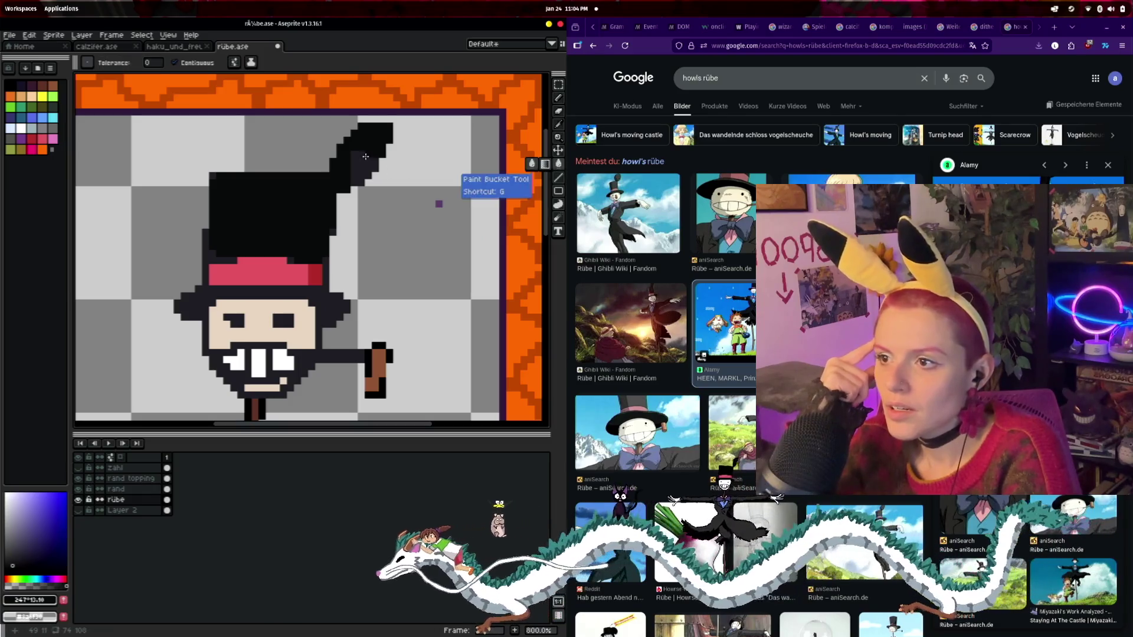
left_click(366, 162)
left_click(348, 304)
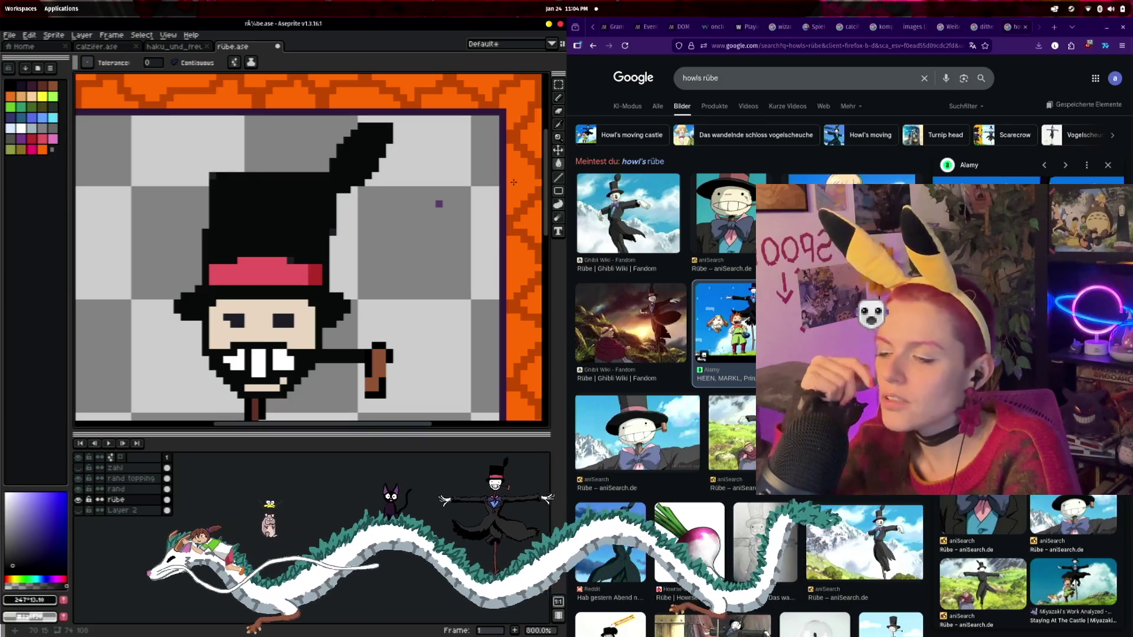
key("b")
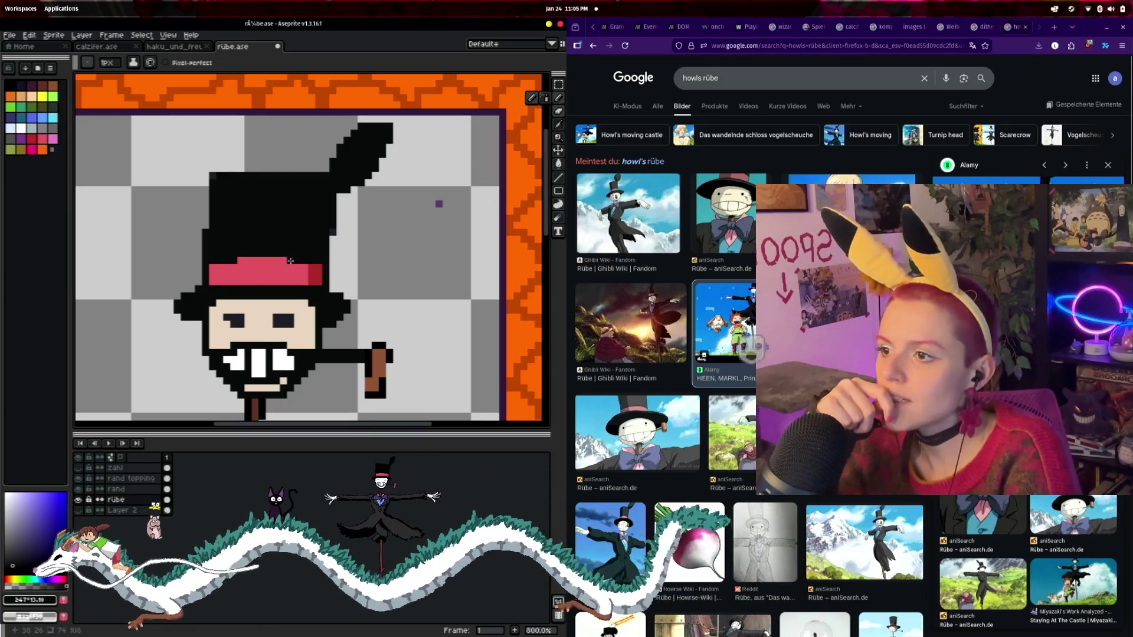
scroll(291, 260, "up", 2)
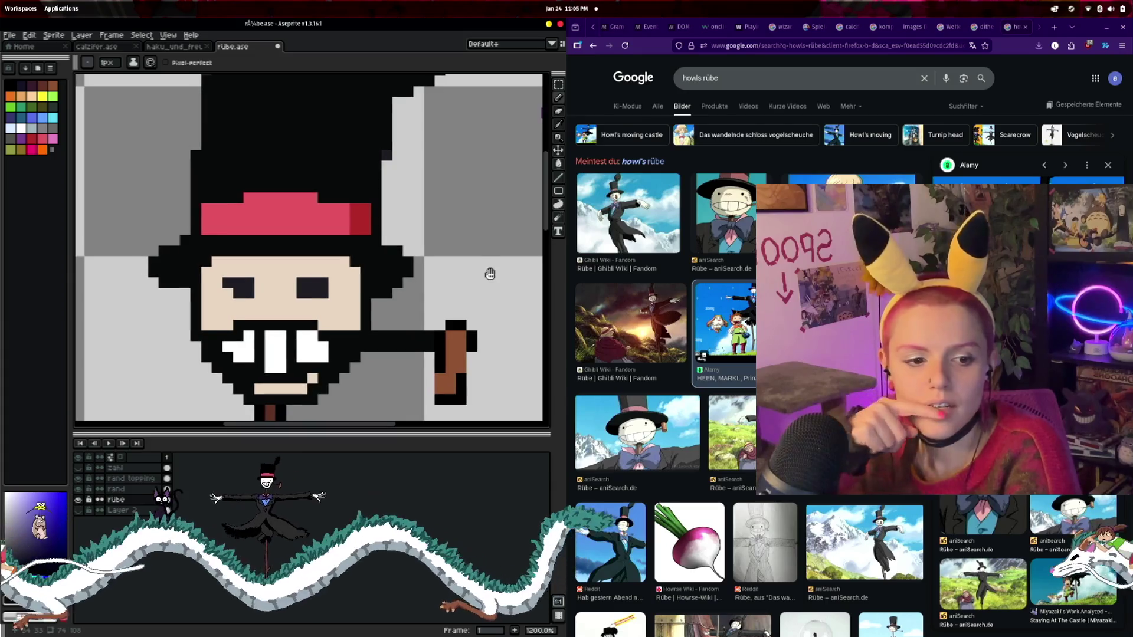
left_click_drag(489, 274, 489, 281)
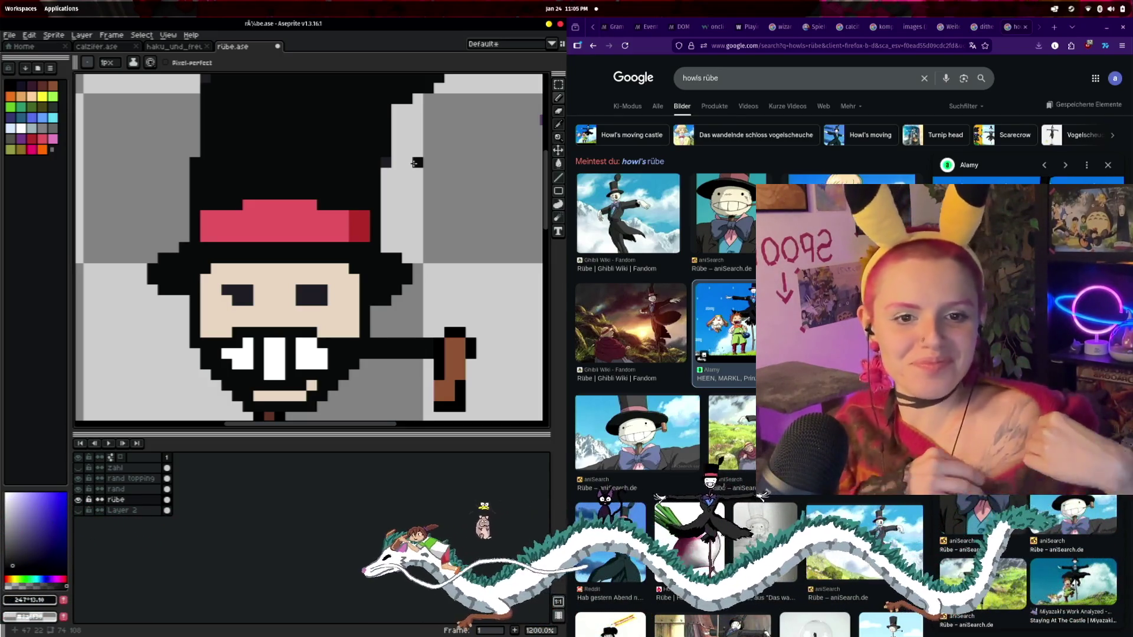
mouse_move(406, 308)
left_mouse_down()
mouse_move(432, 244)
mouse_move(426, 220)
left_mouse_up()
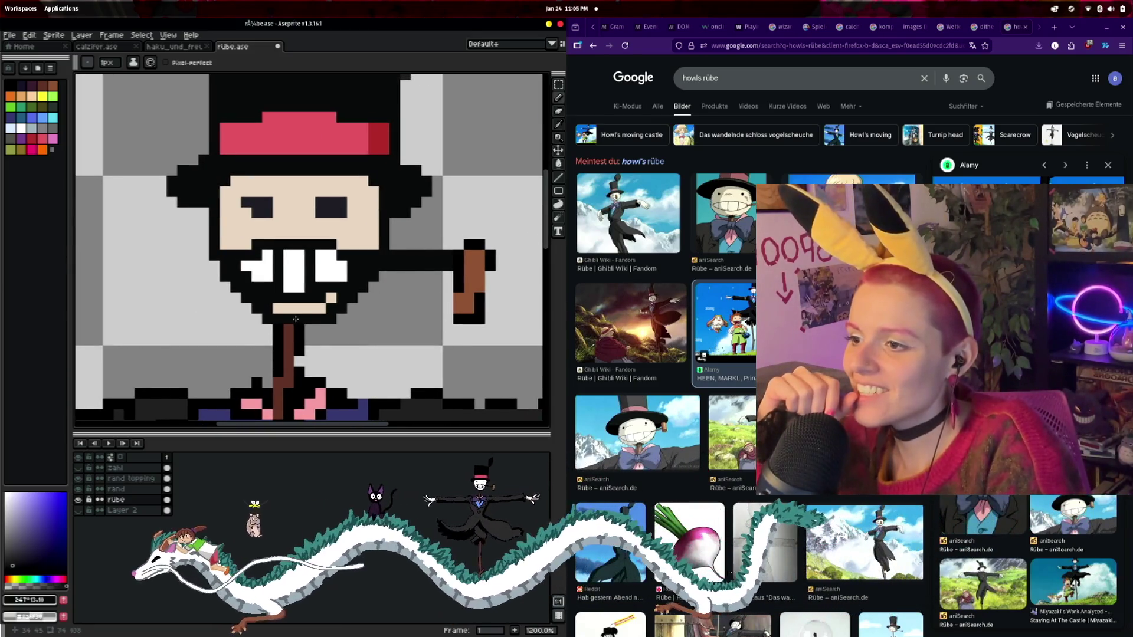
left_click_drag(299, 332, 274, 210)
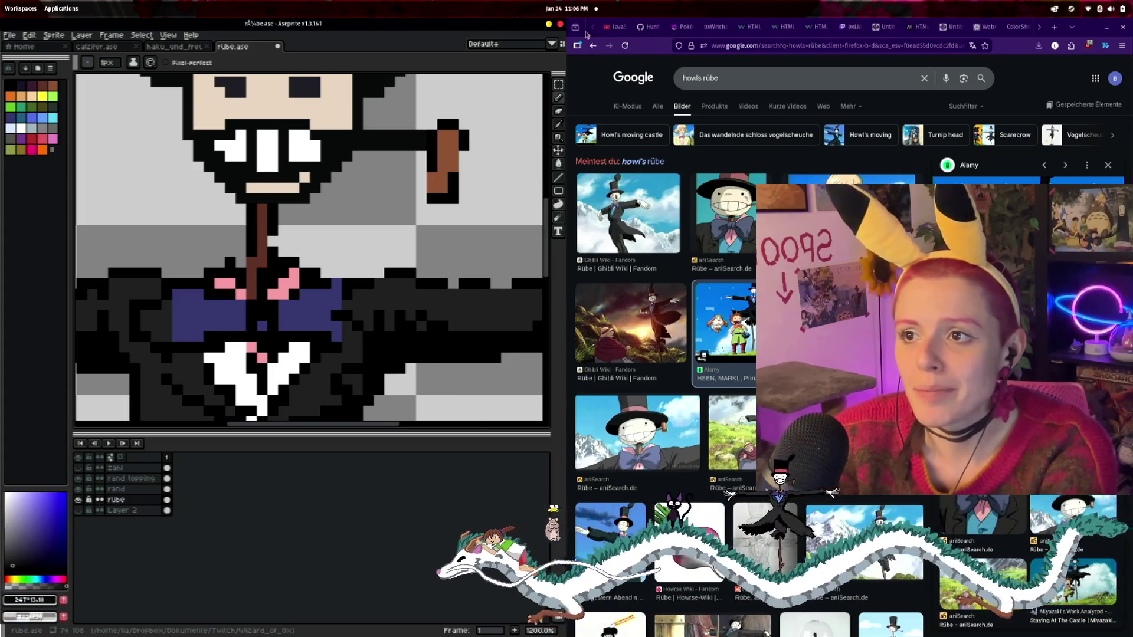
left_click(720, 33)
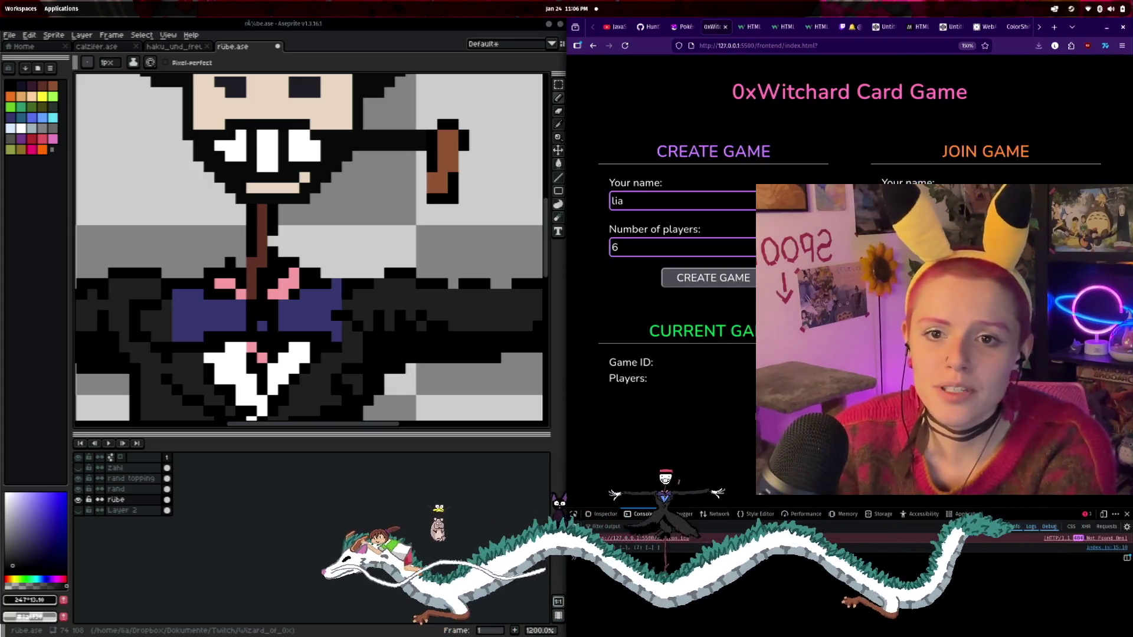
- Widen Firefox on the 0xWitchard Card Game page, then give Aseprite most of the screen again
left_click_drag(565, 257, 255, 257)
key("super+m")
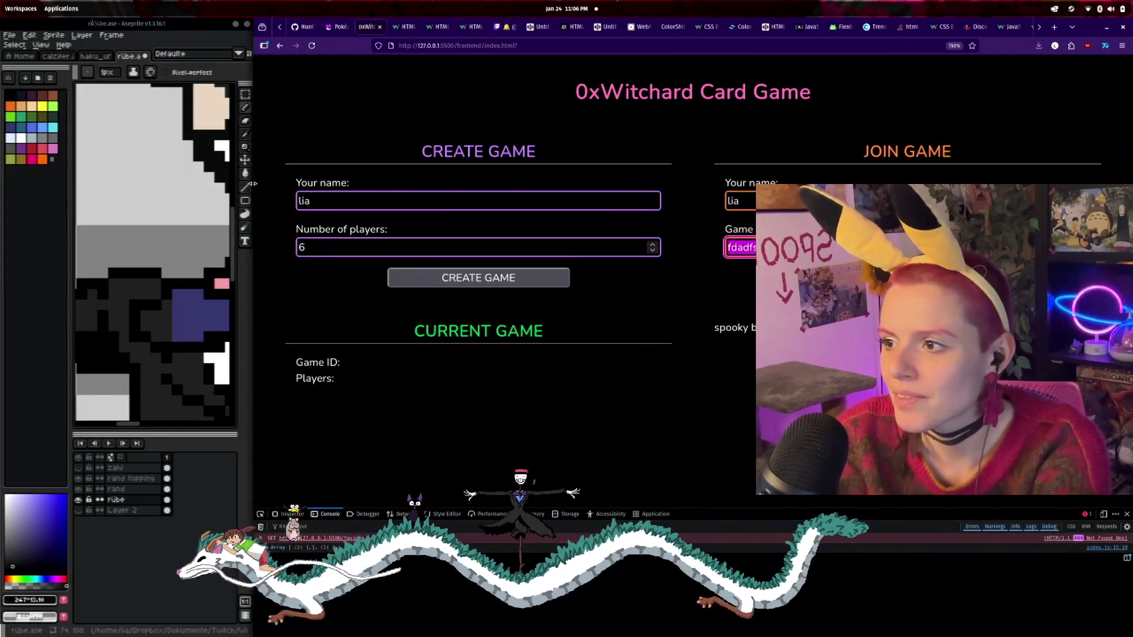
left_click_drag(316, 234, 763, 224)
scroll(497, 289, "up", 2)
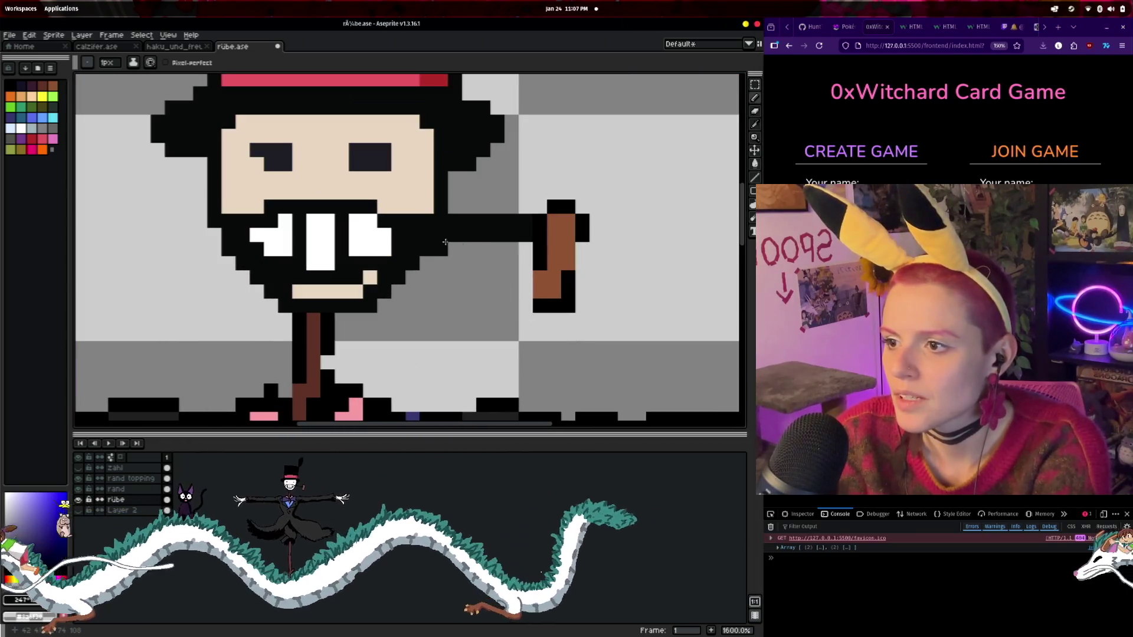
- Trim the black arm's lower row, then paint the pipe bowl brown with a dark brown outline
left_click_drag(449, 240, 521, 241)
left_click(527, 293)
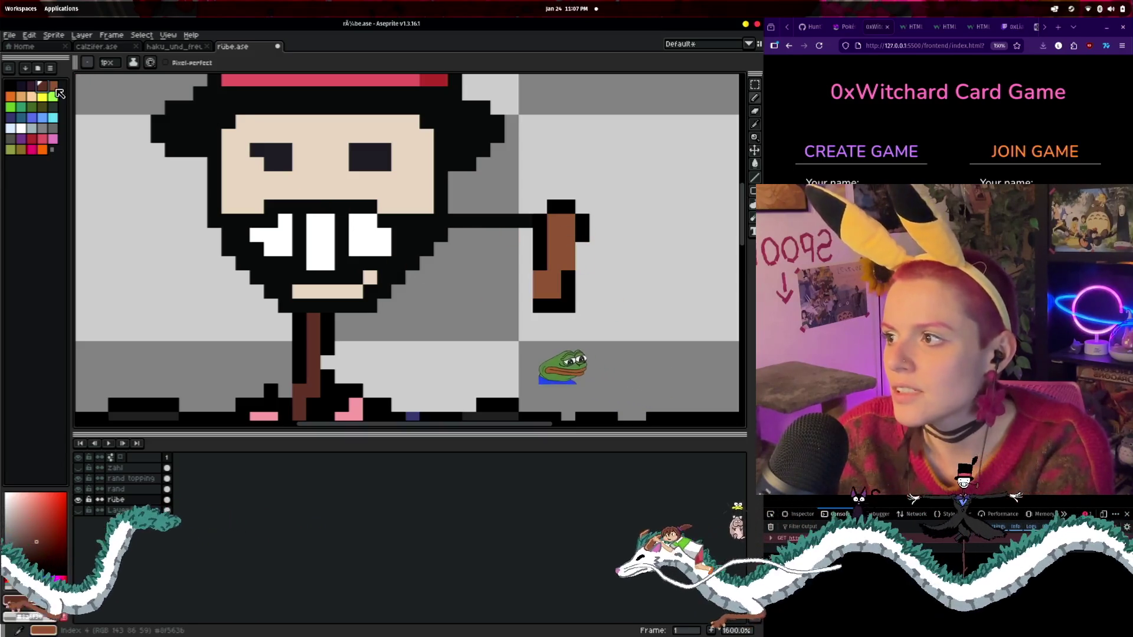
left_click(568, 292)
key("[")
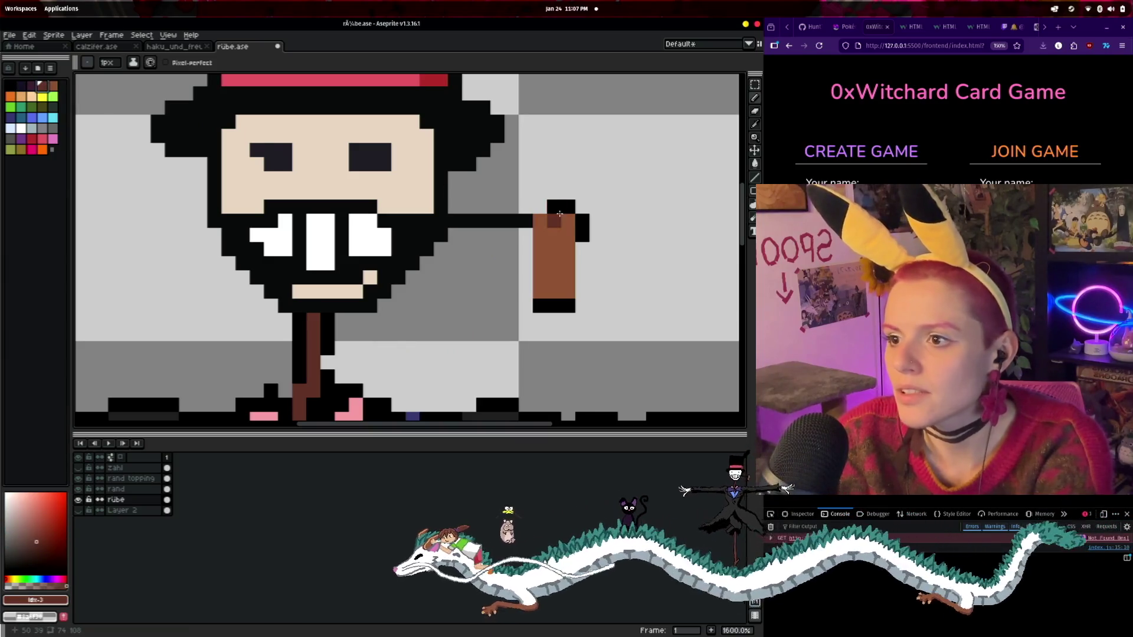
mouse_move(531, 207)
left_mouse_down()
mouse_move(526, 305)
mouse_move(581, 305)
mouse_move(571, 213)
left_mouse_up()
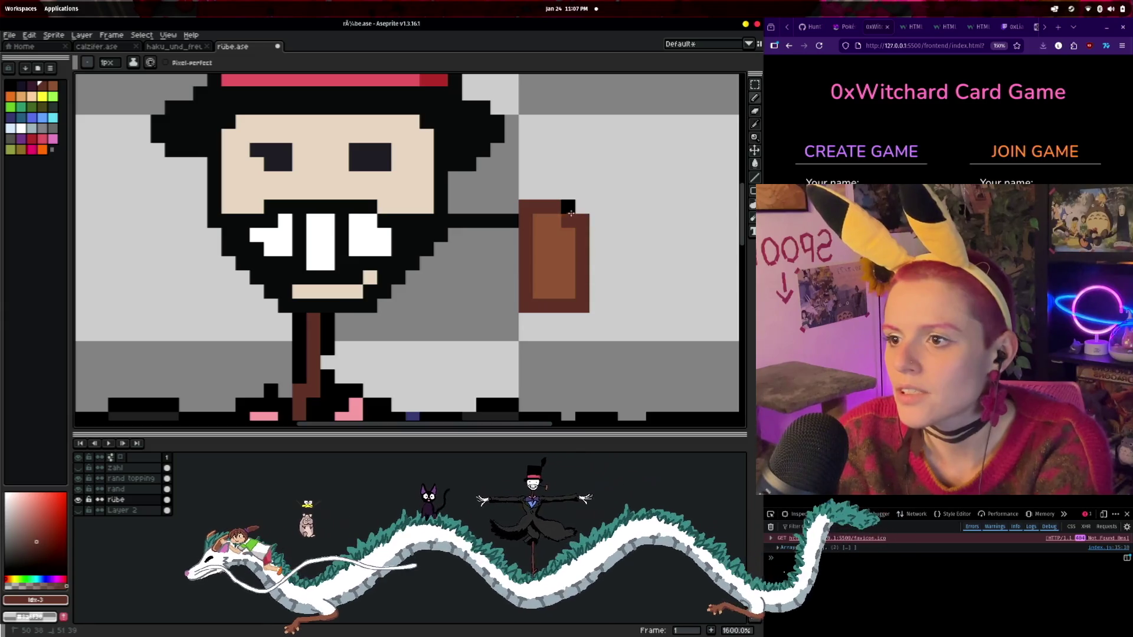
left_click(517, 211)
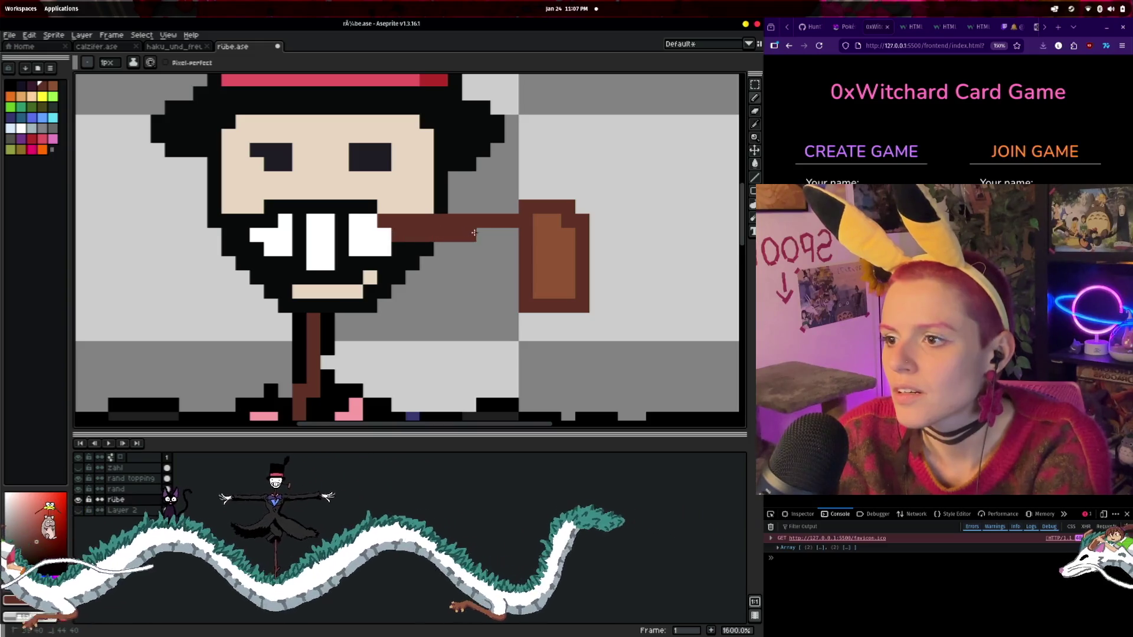
scroll(510, 235, "down", 6)
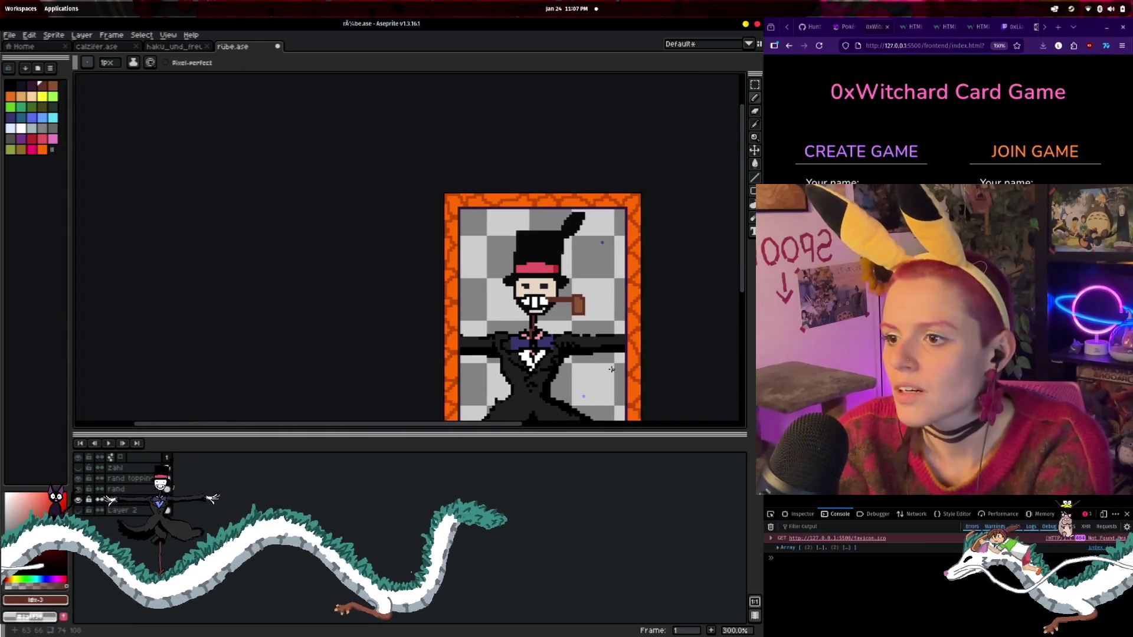
left_click_drag(611, 370, 565, 295)
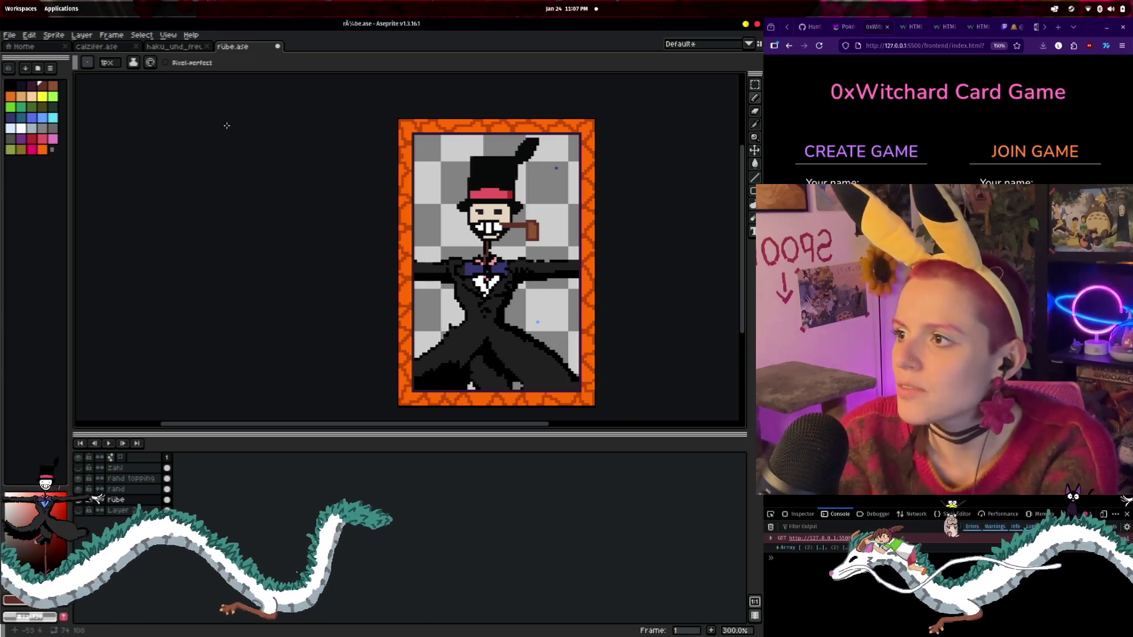
left_click(182, 50)
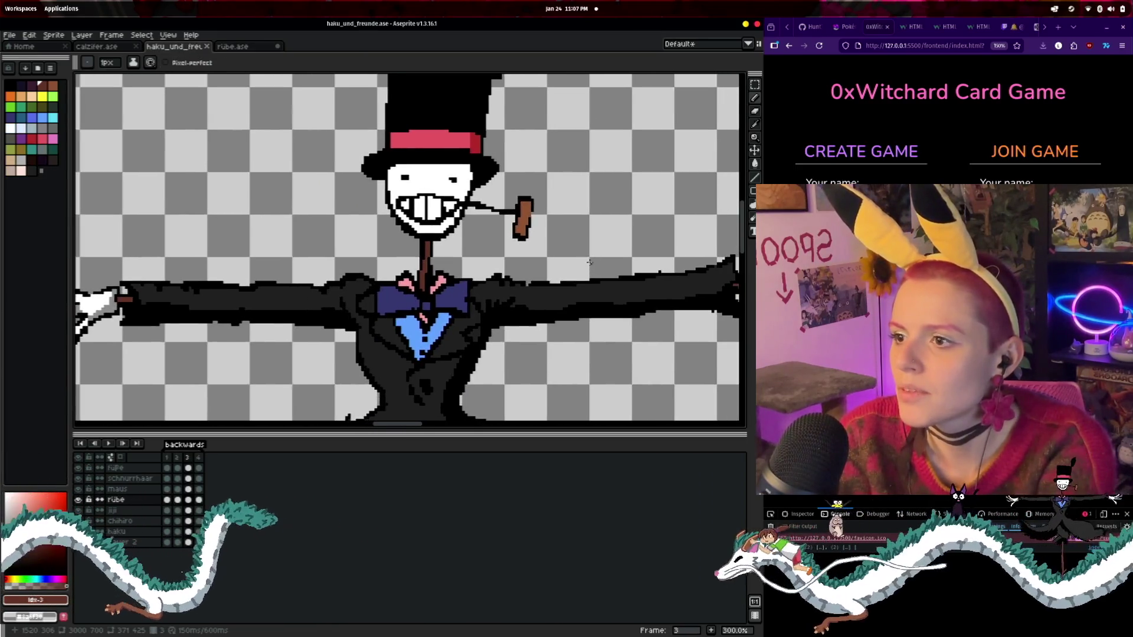
scroll(458, 259, "down", 5)
scroll(606, 282, "up", 4)
scroll(651, 410, "up", 1)
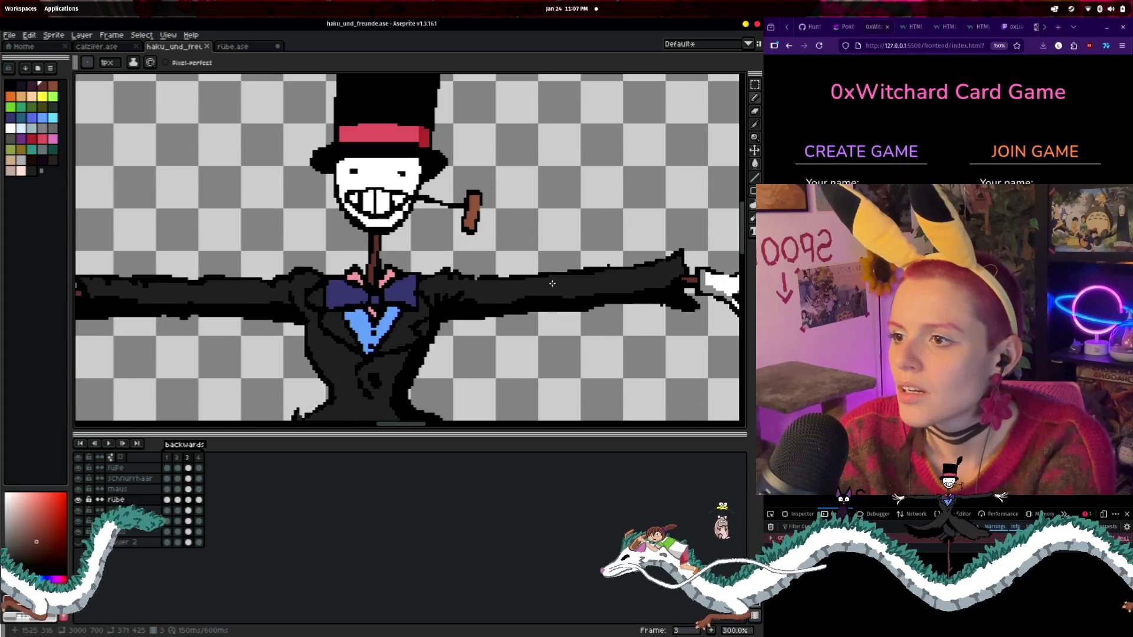
left_click(233, 46)
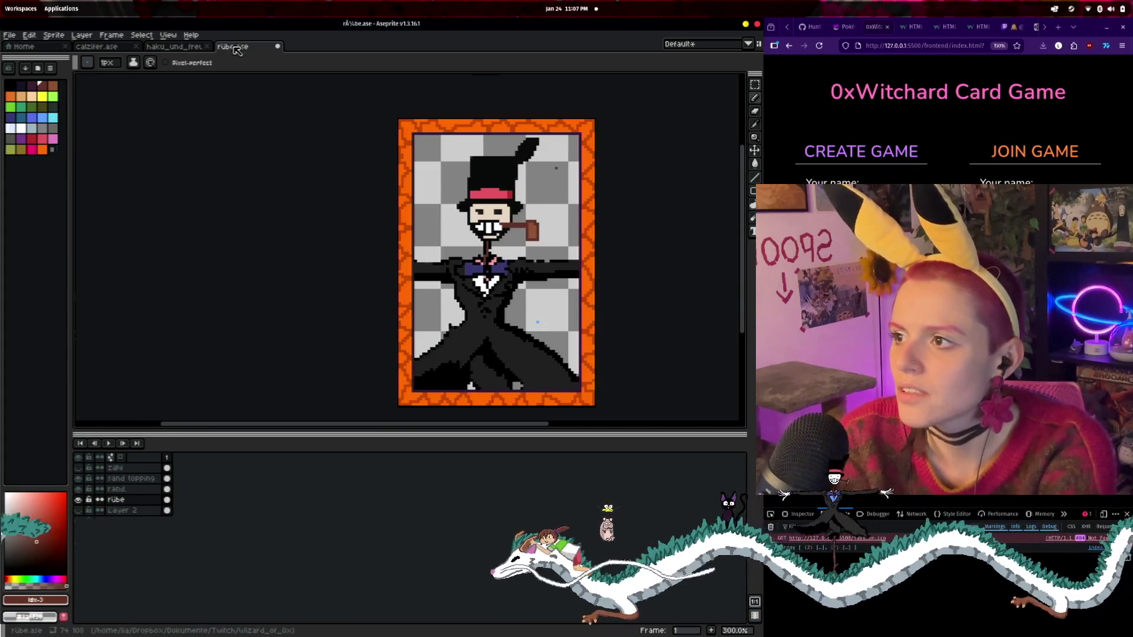
scroll(584, 313, "up", 3)
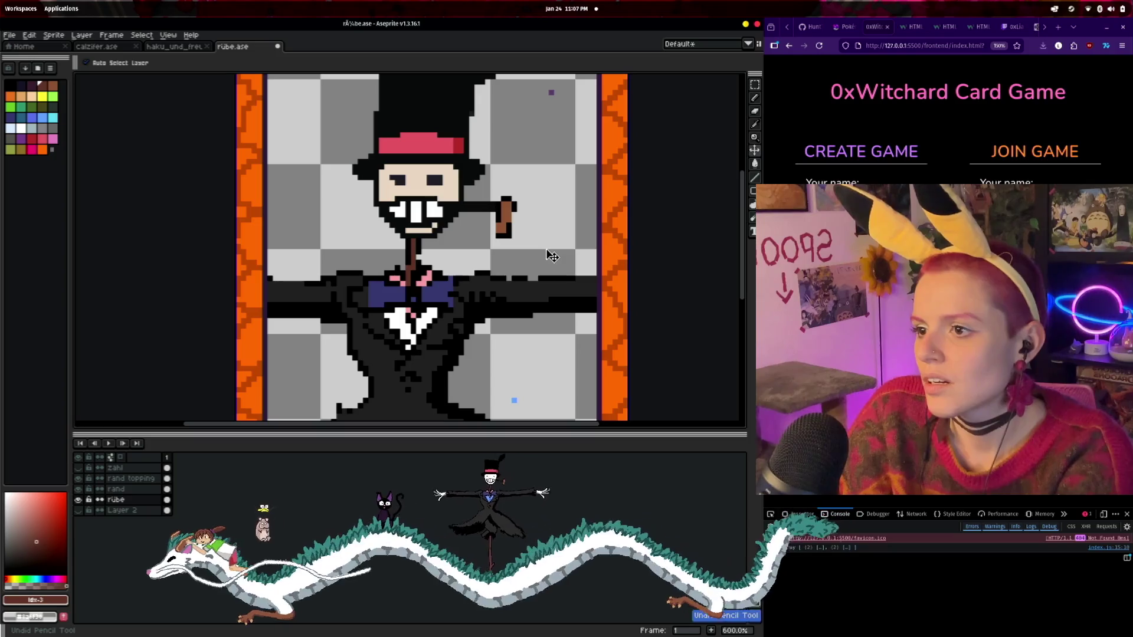
- Pick black and place pixels around the pipe bowl, undoing the misplaced blocks
scroll(522, 213, "up", 3)
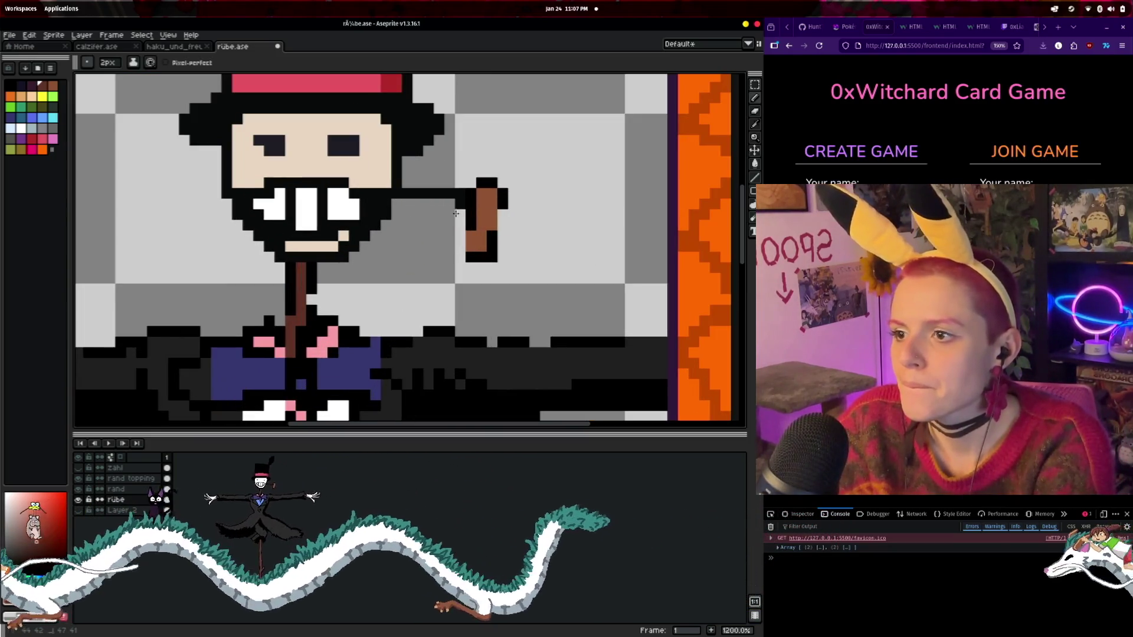
left_click(9, 88)
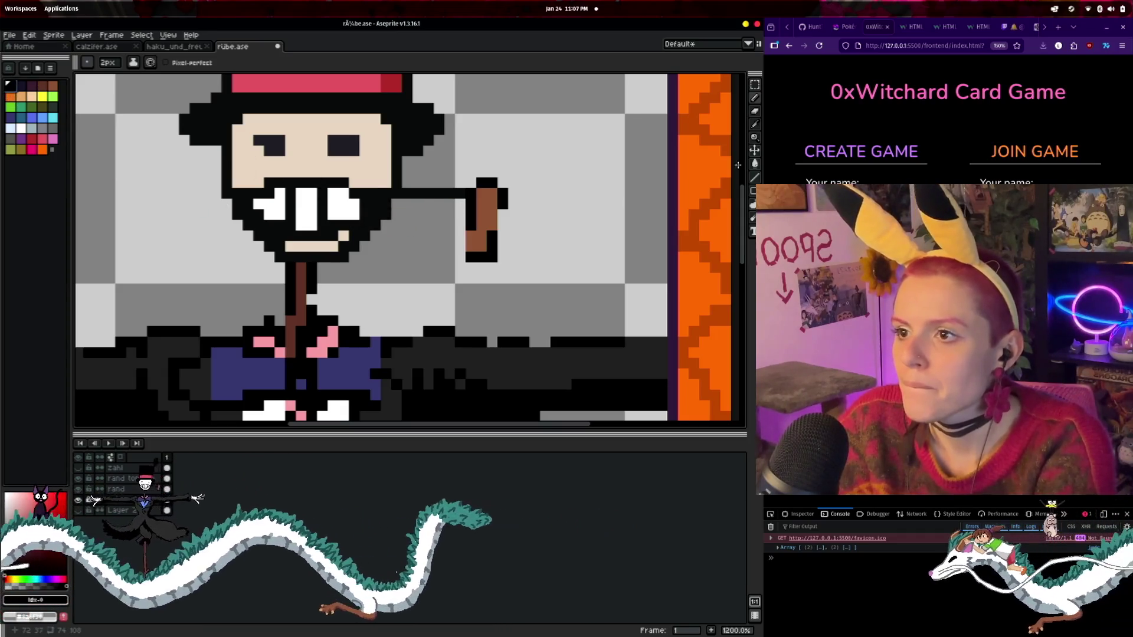
left_click(519, 177)
key("ctrl+z")
left_click(640, 166)
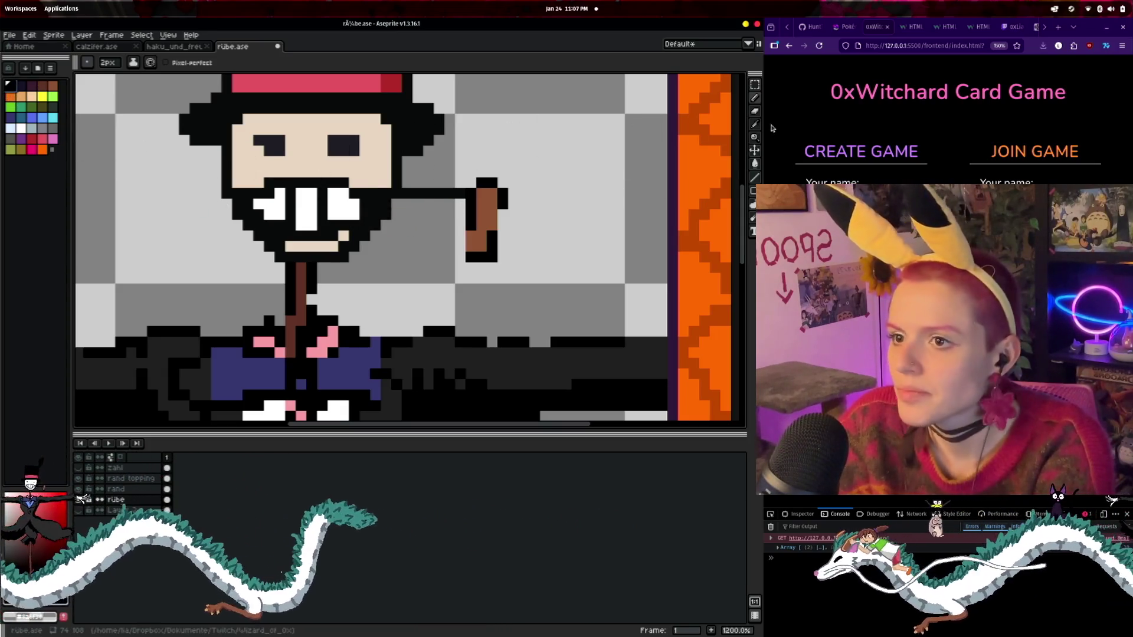
key("i")
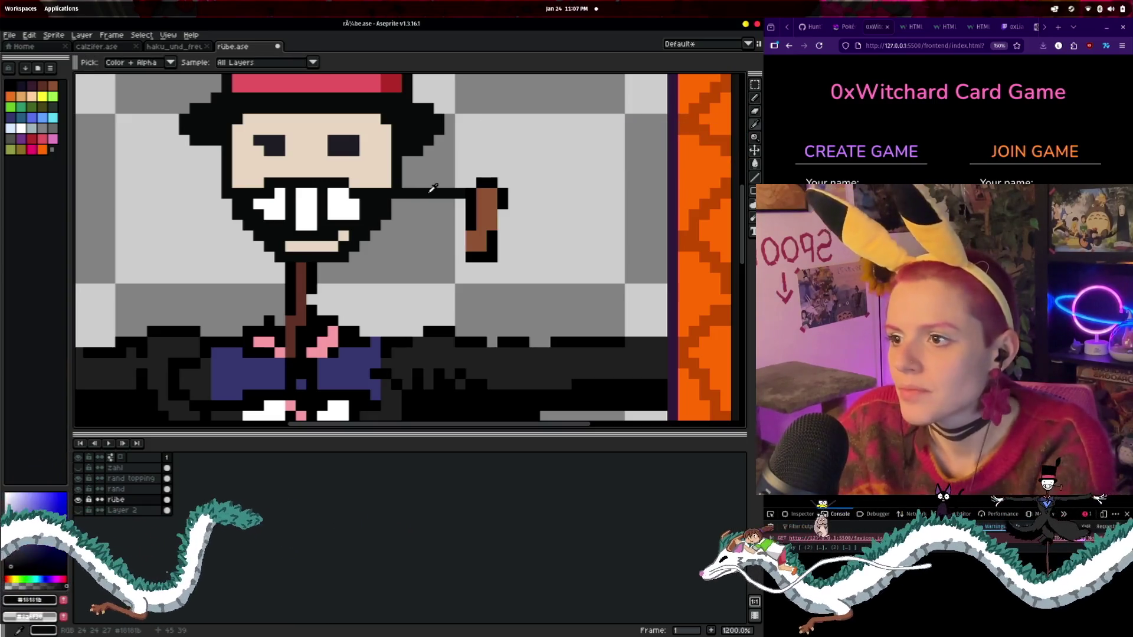
key("b")
left_click(499, 191)
key("ctrl+z")
- With a smaller brush, outline the bowl's right side and lower end in black to slim it
key("minus")
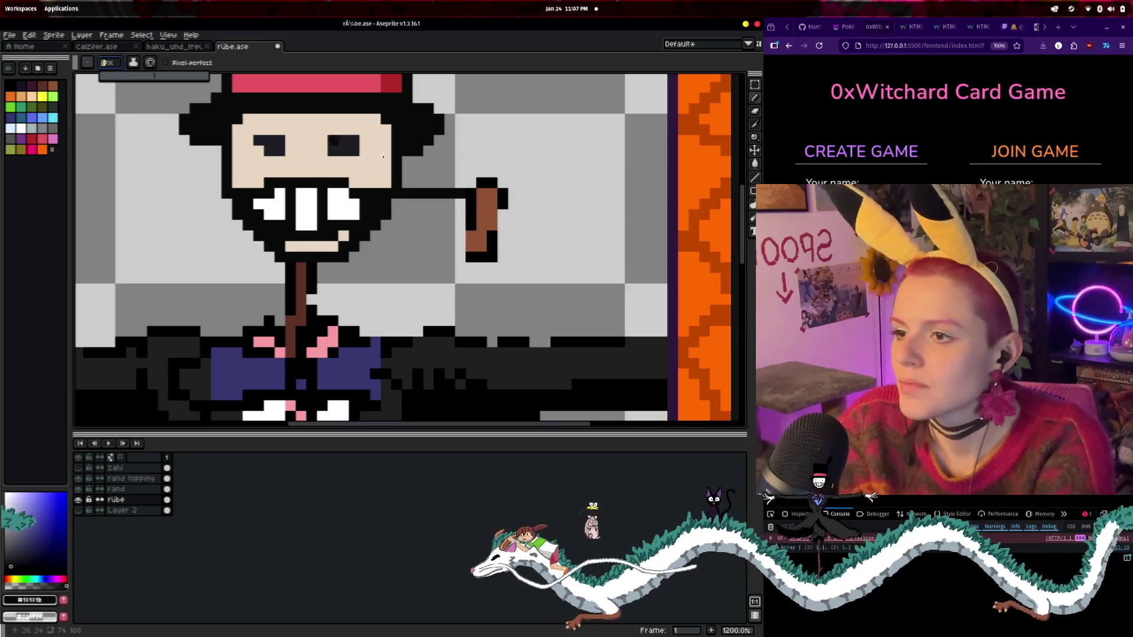
left_click(475, 187)
left_click_drag(502, 198, 502, 236)
left_click(493, 238)
left_click(471, 247)
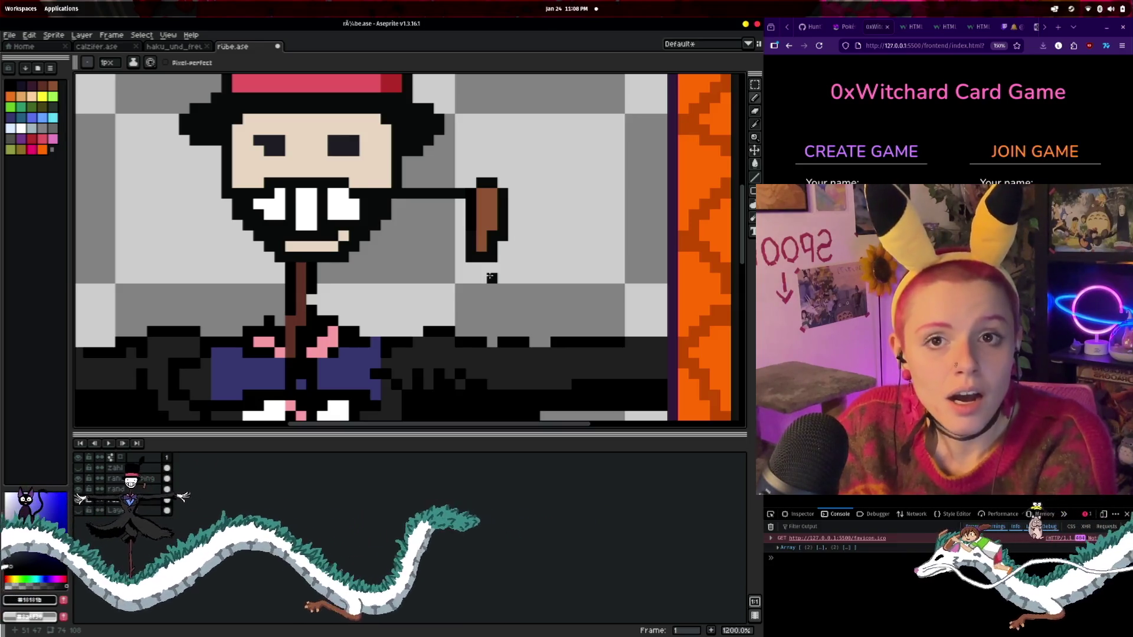
- Pan back to the face and hat, then test and undo a white pixel
scroll(491, 278, "up", 3)
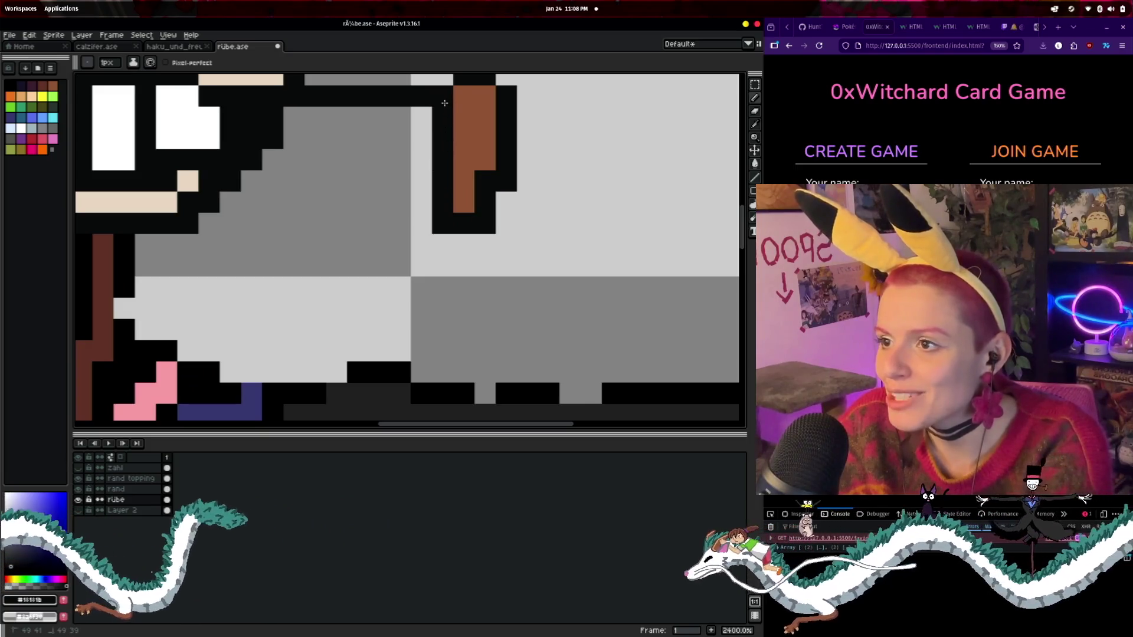
scroll(445, 103, "down", 3)
mouse_move(402, 245)
left_mouse_down()
mouse_move(458, 288)
mouse_move(447, 311)
left_mouse_up()
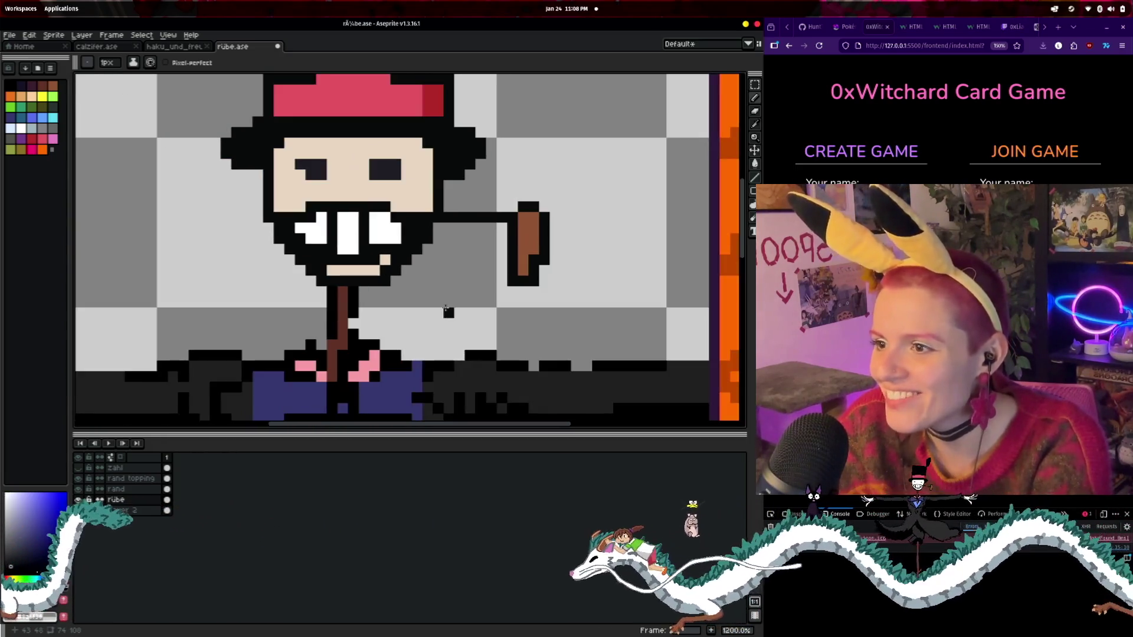
left_click(23, 128)
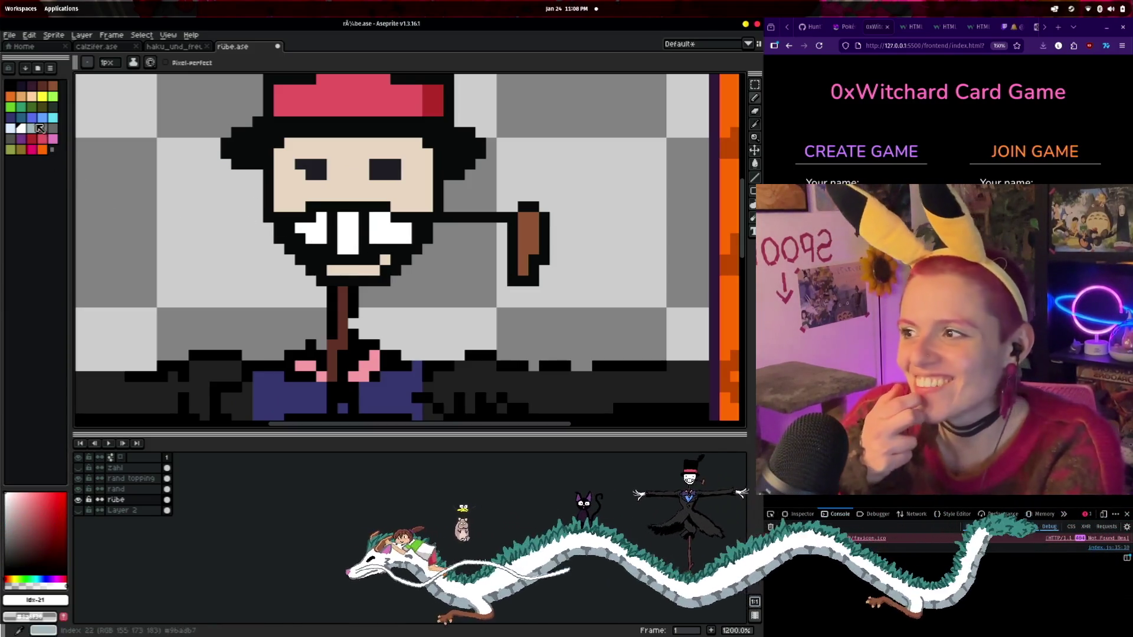
left_click(597, 196)
key("ctrl+z")
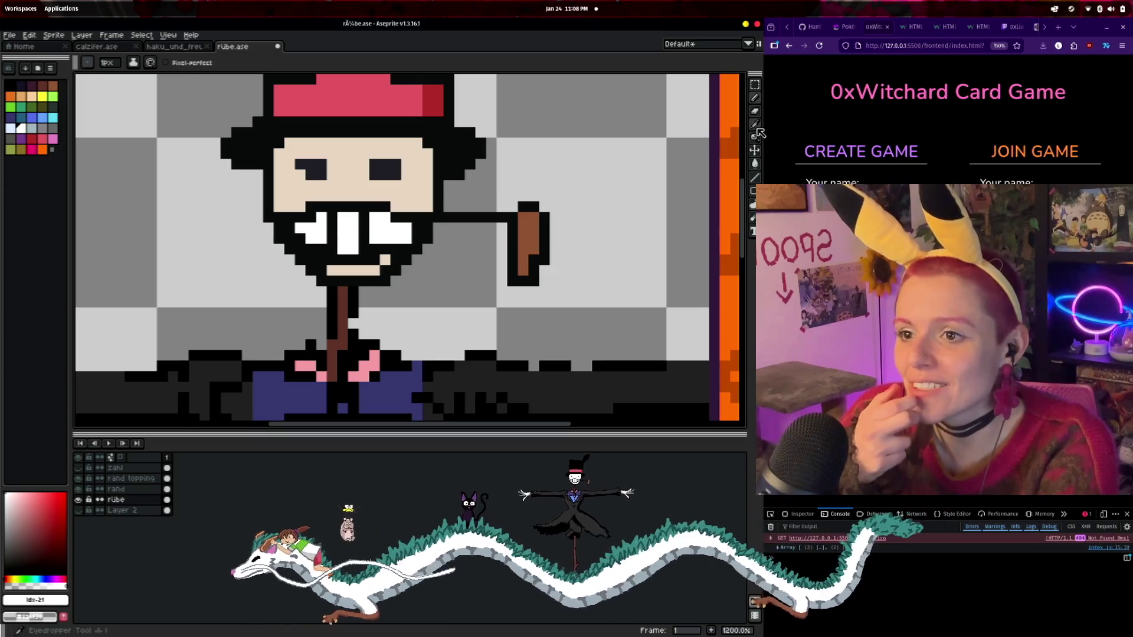
- Sample the dark outline colour, test and undo a dark pixel, then zoom out
key("i")
left_click(381, 201)
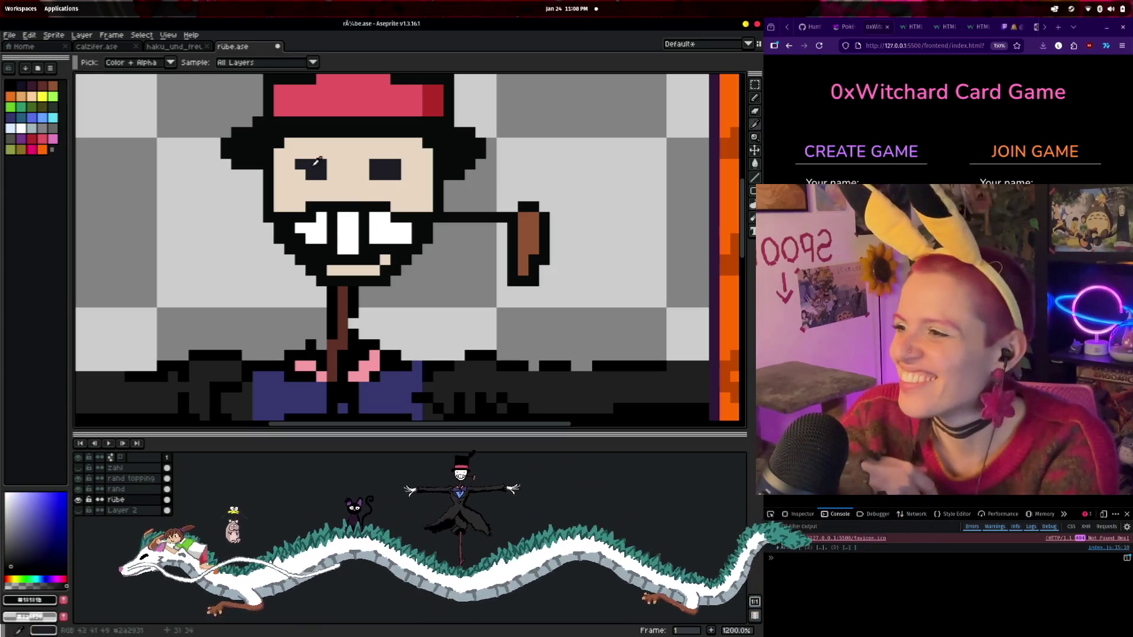
left_click(747, 105)
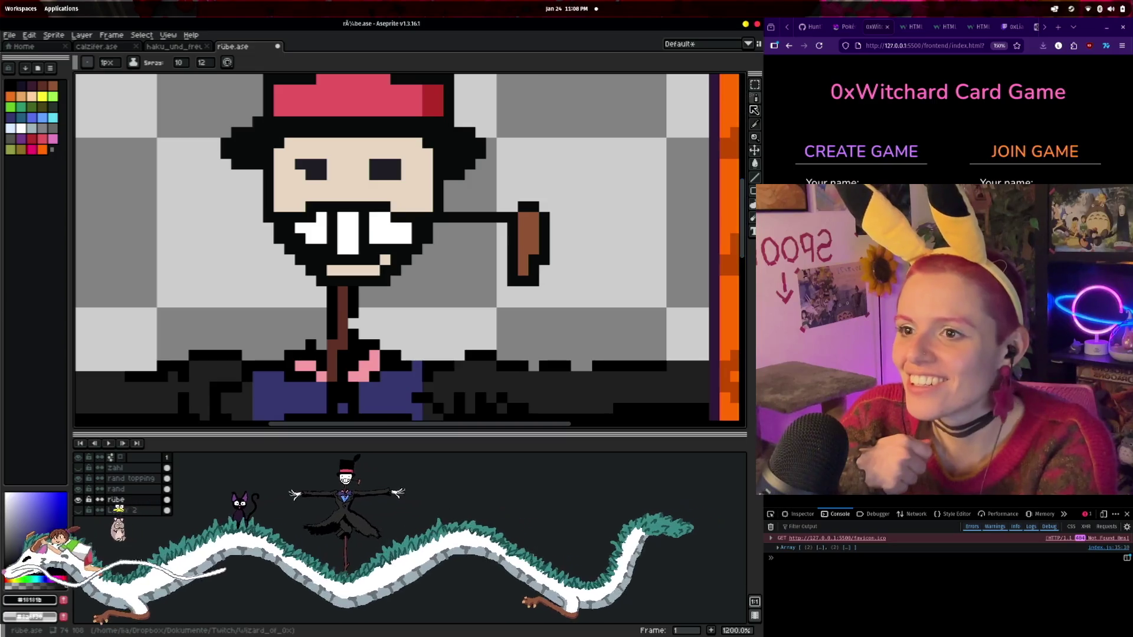
left_click(607, 174)
key("ctrl+z")
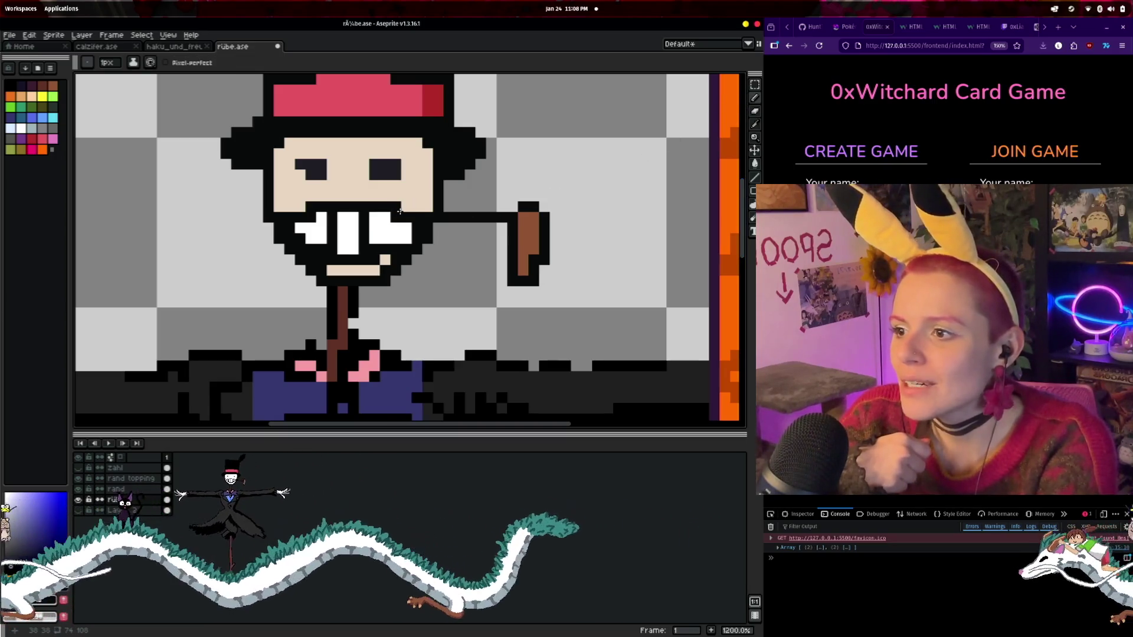
scroll(500, 314, "down", 2)
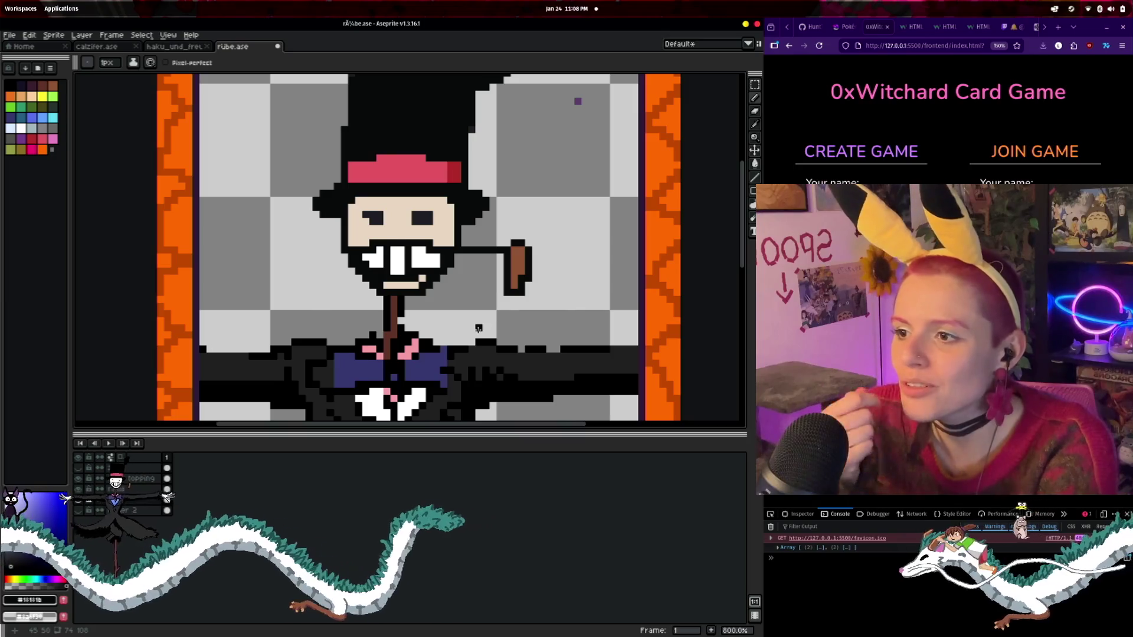
scroll(466, 334, "down", 1)
scroll(466, 333, "down", 1)
scroll(414, 237, "up", 2)
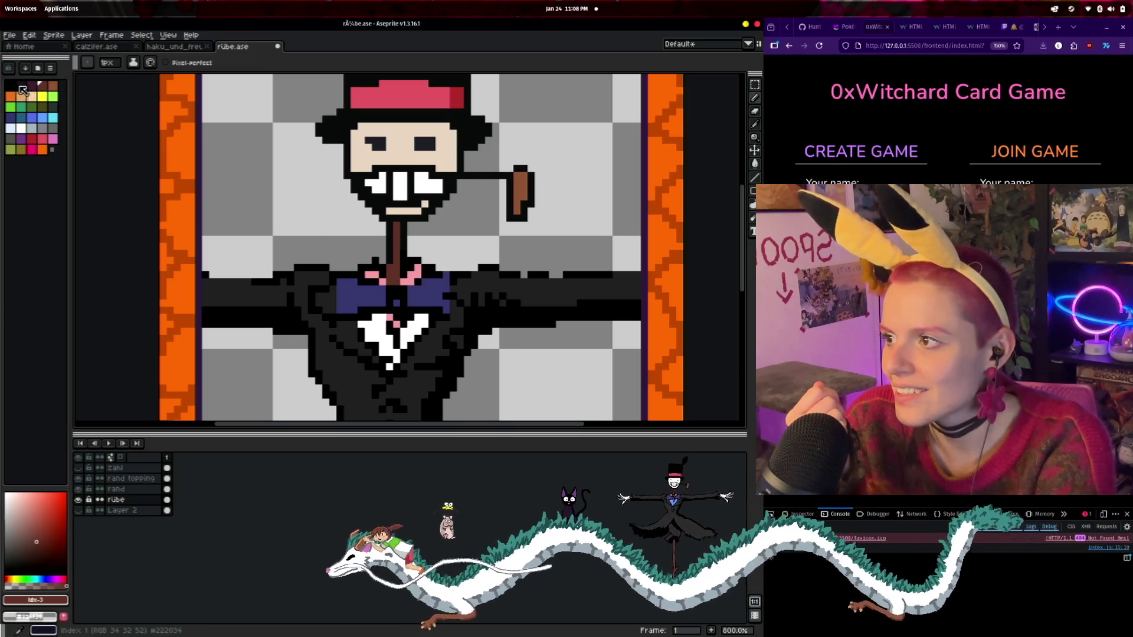
left_click(755, 124)
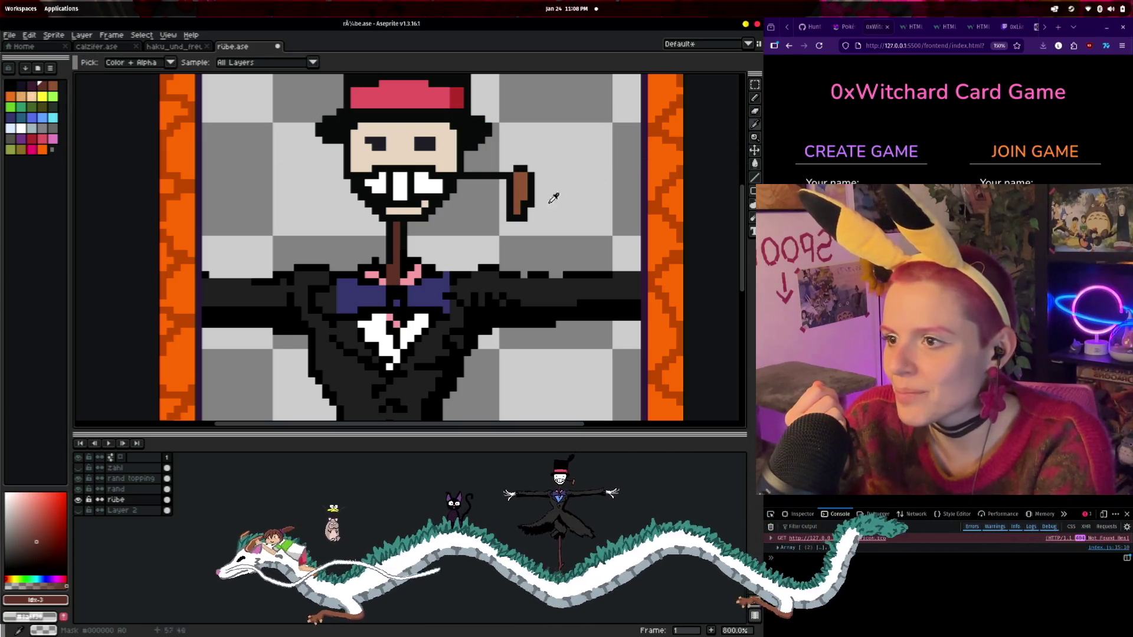
- Zoom on the chest, return to the Pencil, and bring up the haku_und_freunde.ase reference sprite
scroll(528, 292, "up", 2)
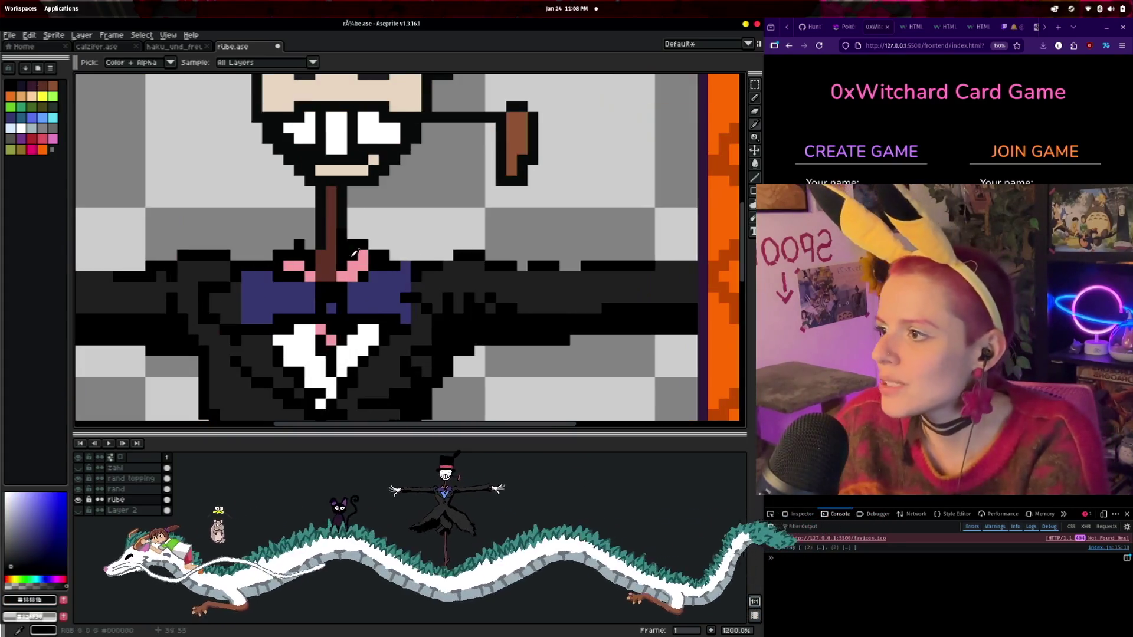
key("b")
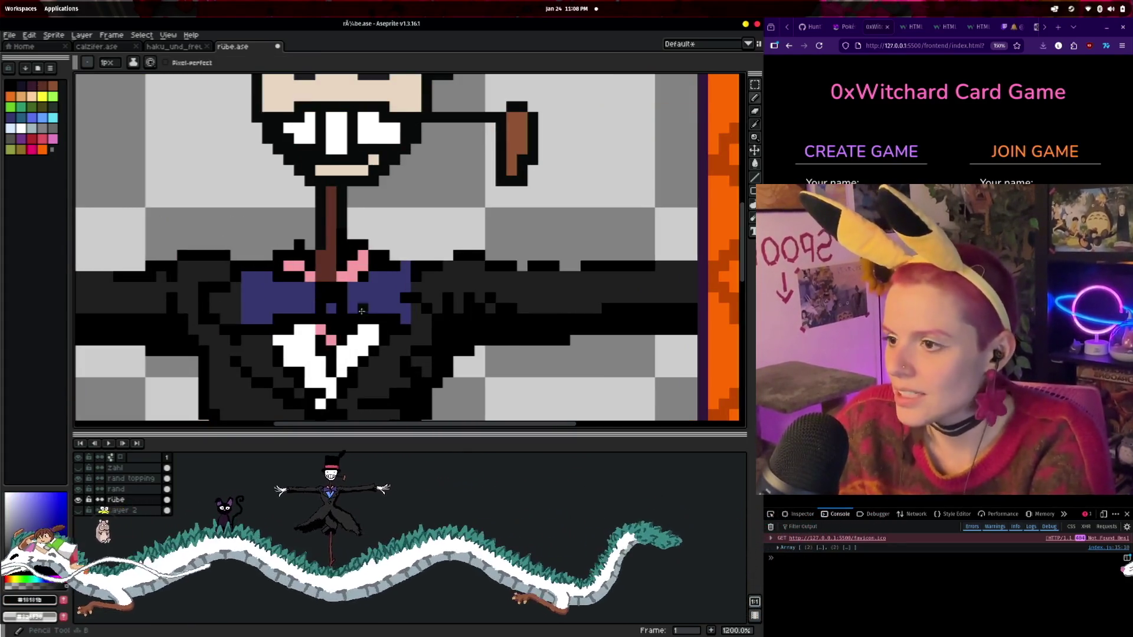
scroll(430, 238, "down", 4)
scroll(435, 254, "up", 4)
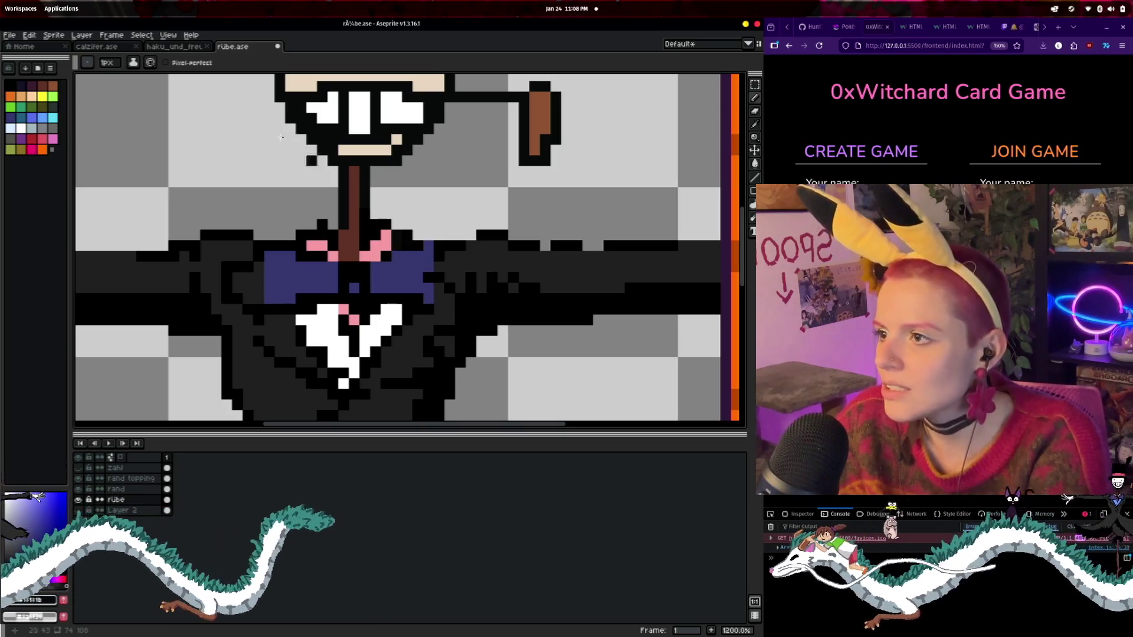
left_click(158, 48)
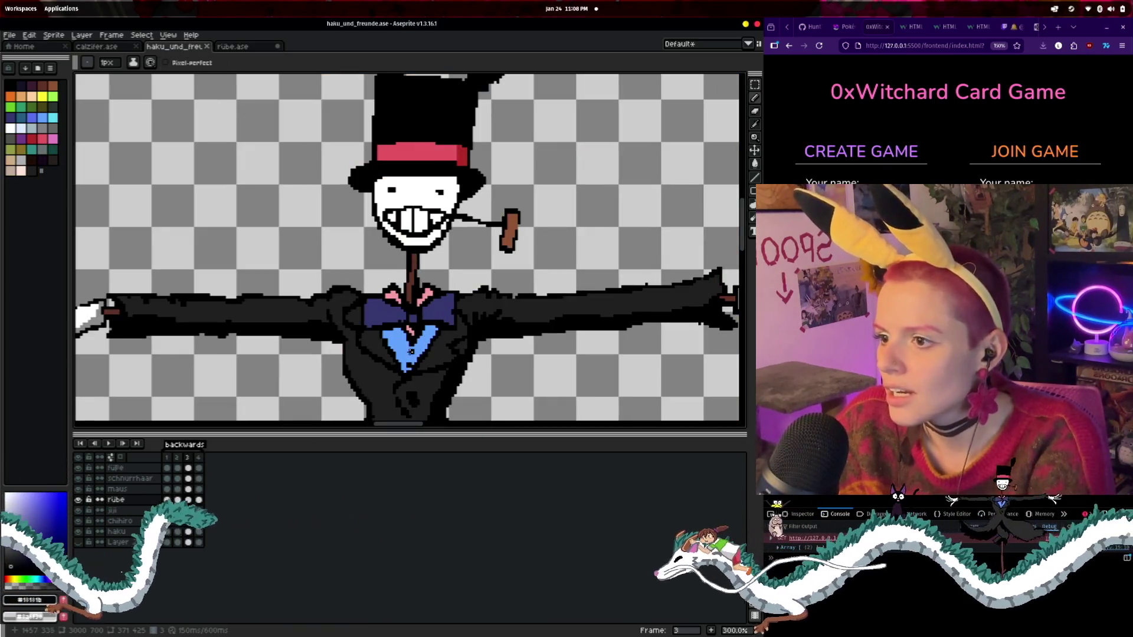
- Back on rübe.ase, paint dark pixels around the bow tie, nearby coat and shirt's left edge
left_click(265, 47)
scroll(343, 248, "up", 5)
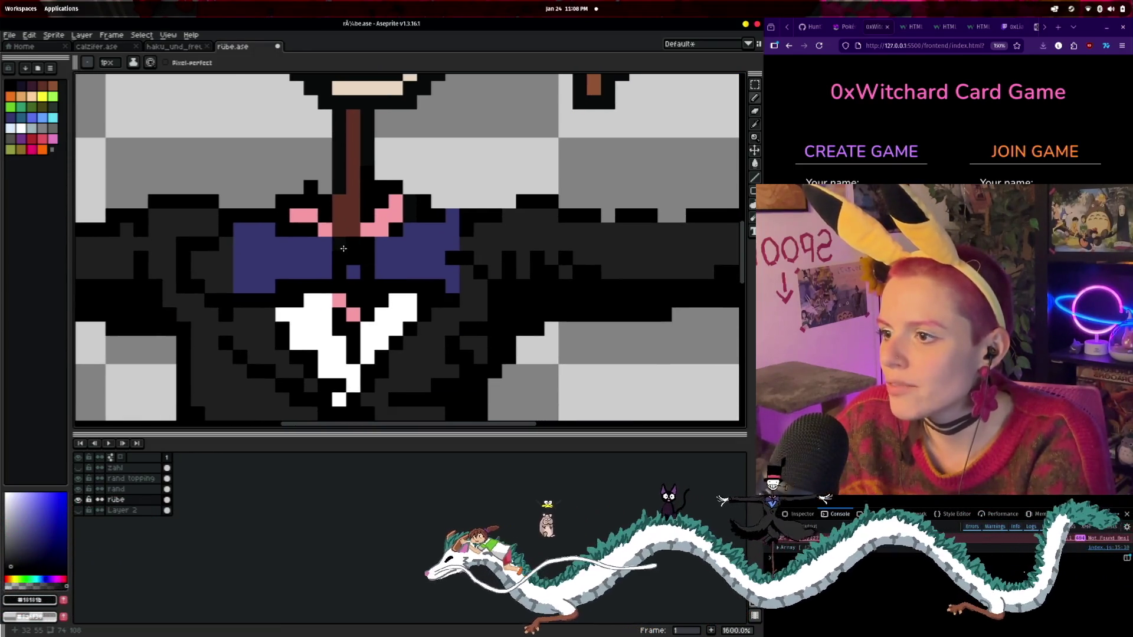
mouse_move(326, 258)
left_mouse_down()
mouse_move(374, 280)
mouse_move(413, 224)
mouse_move(453, 203)
left_mouse_up()
left_click_drag(464, 250, 467, 284)
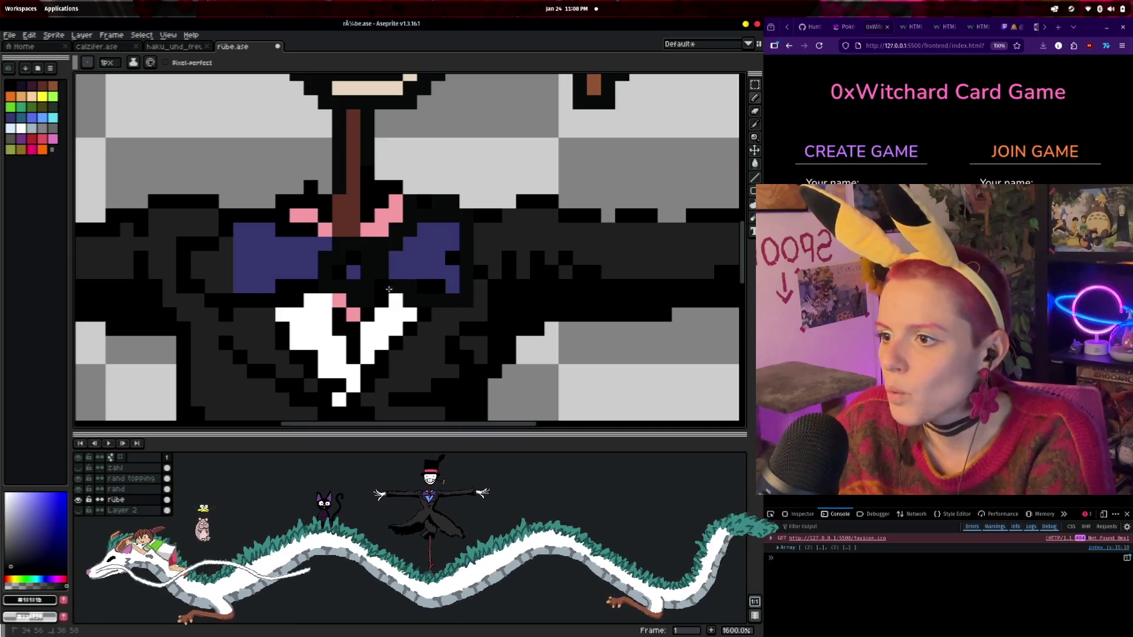
left_click(282, 315)
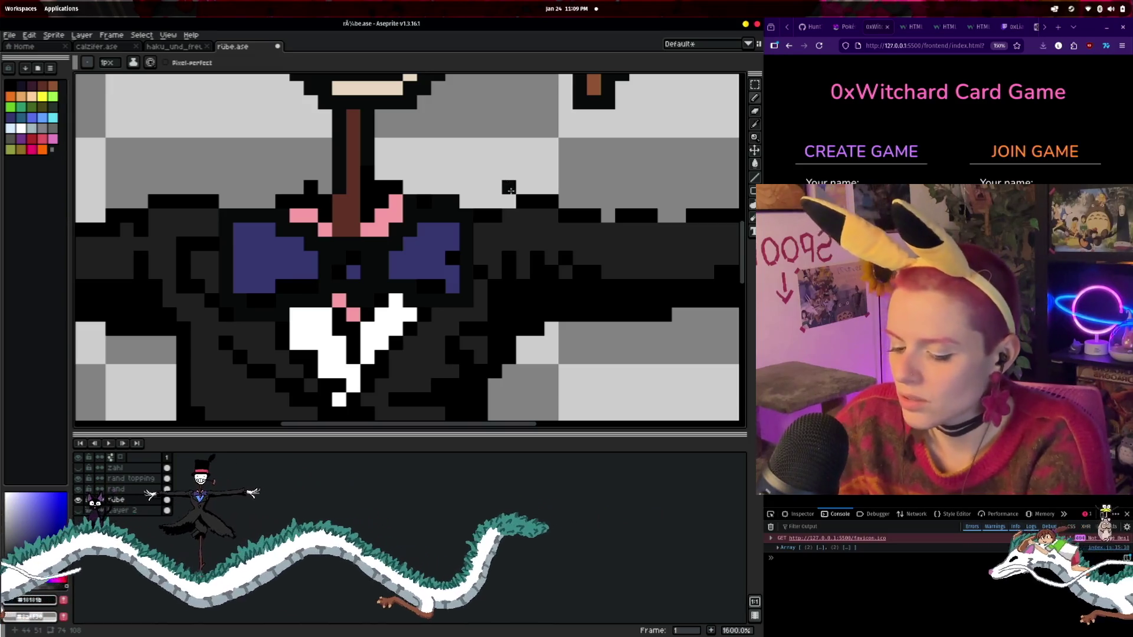
- Pick the bow tie's dark blue and fill its centre knot with it
left_click(413, 253, "alt")
left_click(352, 263)
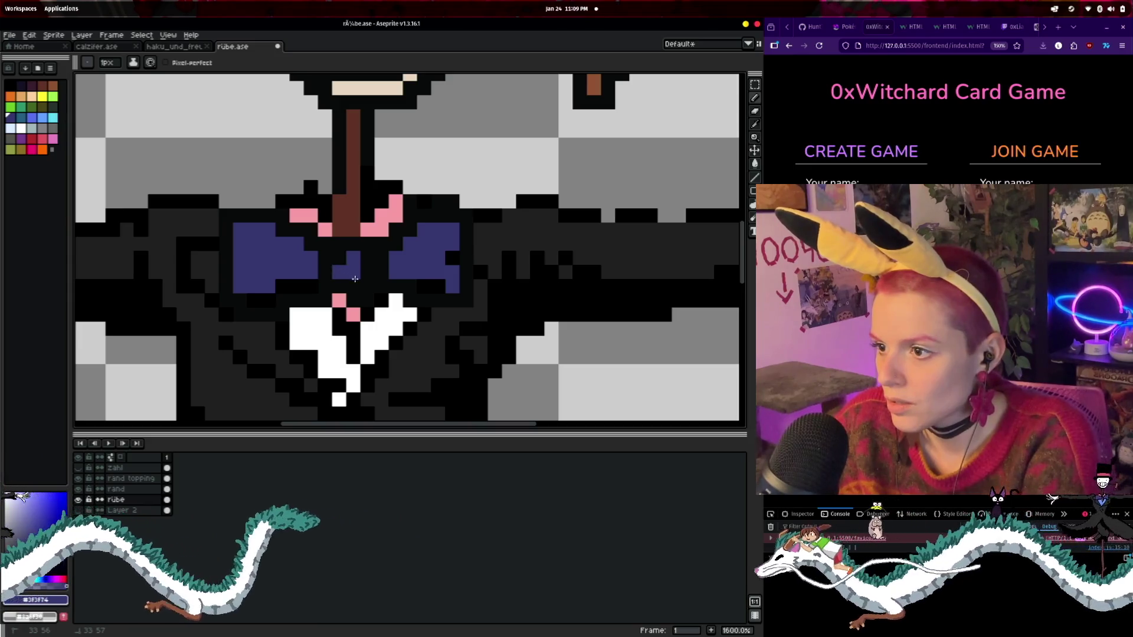
left_click(367, 277)
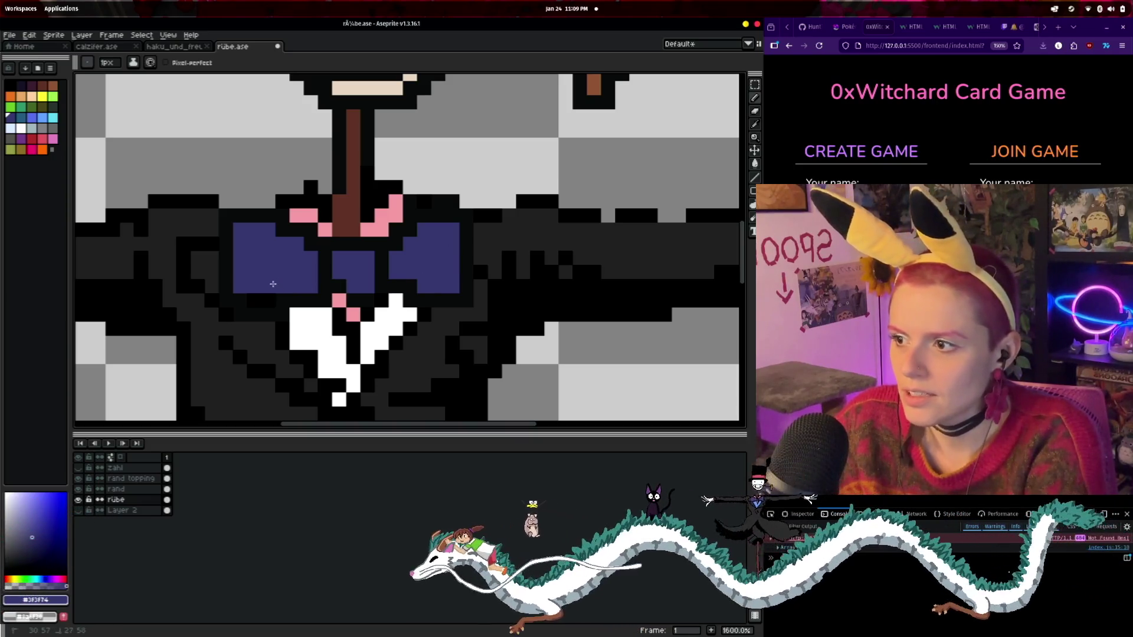
scroll(303, 279, "down", 4)
scroll(450, 256, "up", 3)
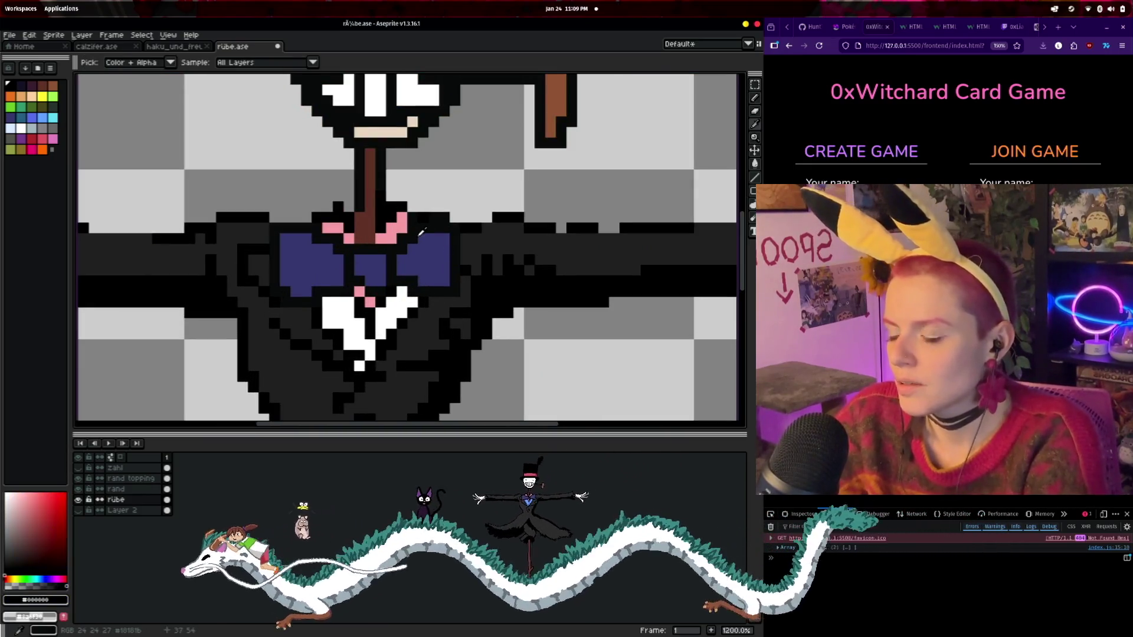
key("b")
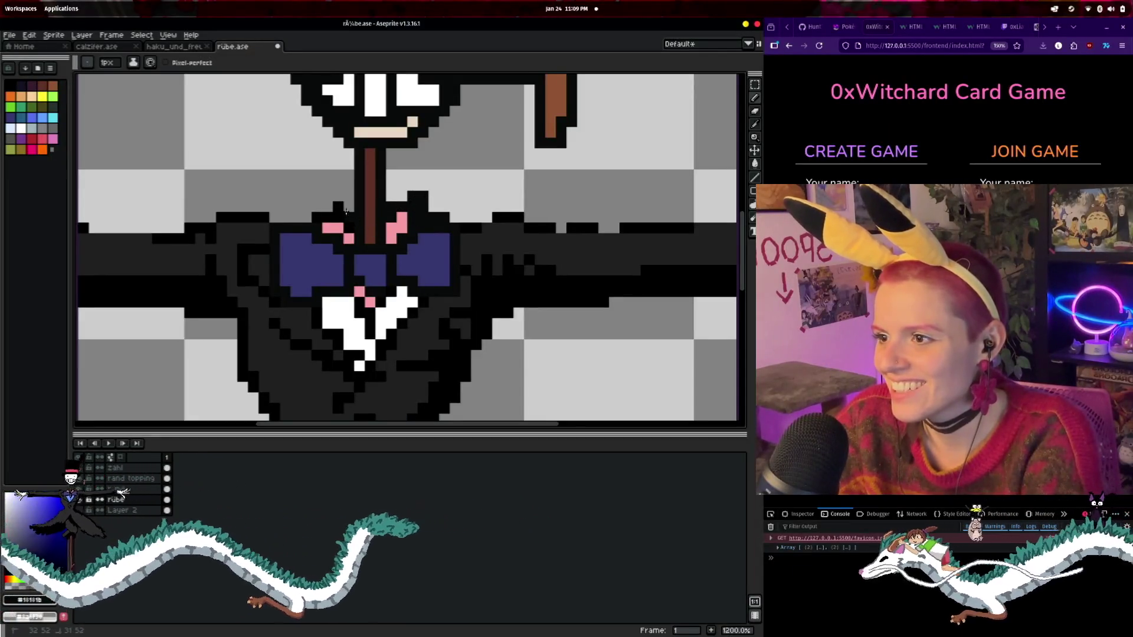
- Pick the collar pink and add pixels beside the left patch and below the brown neck stripe
left_click(331, 221, "alt")
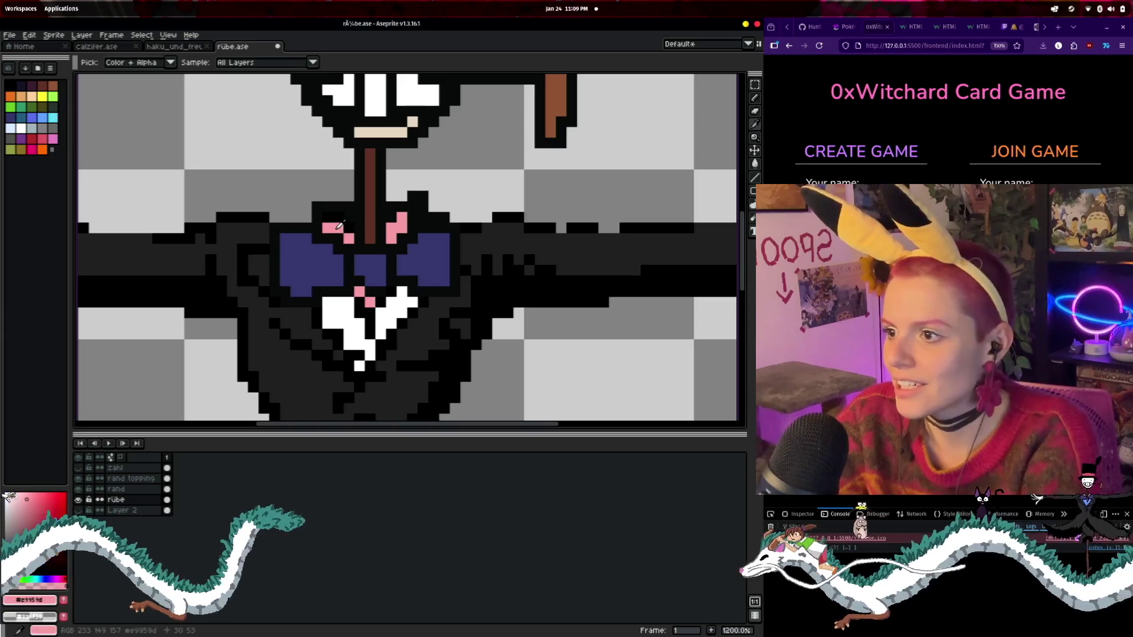
left_click(348, 228)
left_click(382, 248)
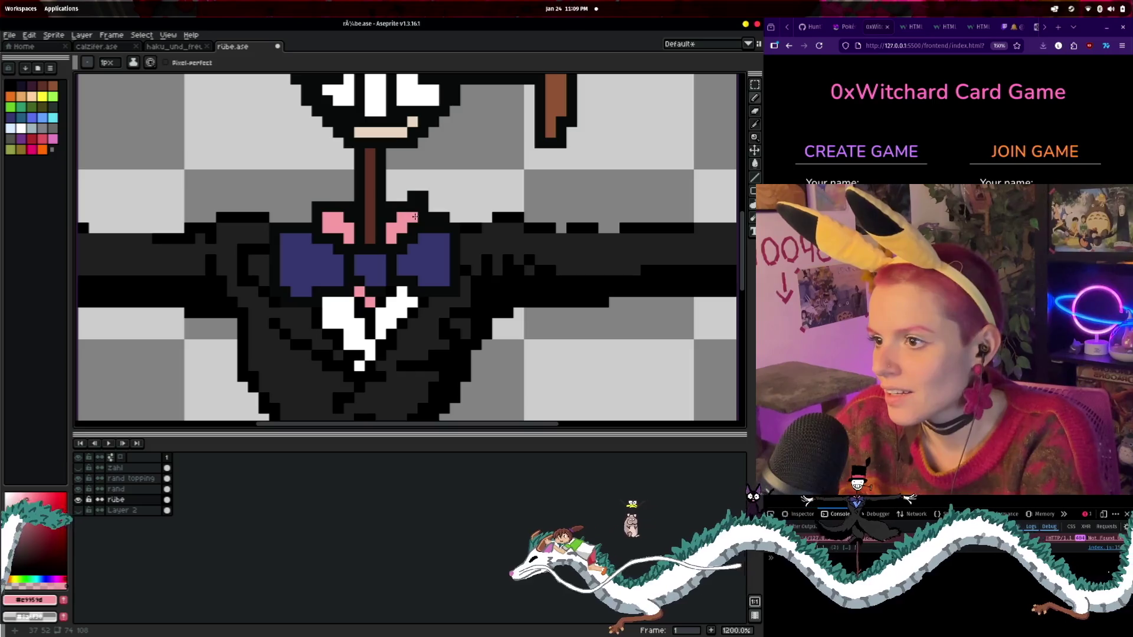
scroll(444, 250, "down", 2)
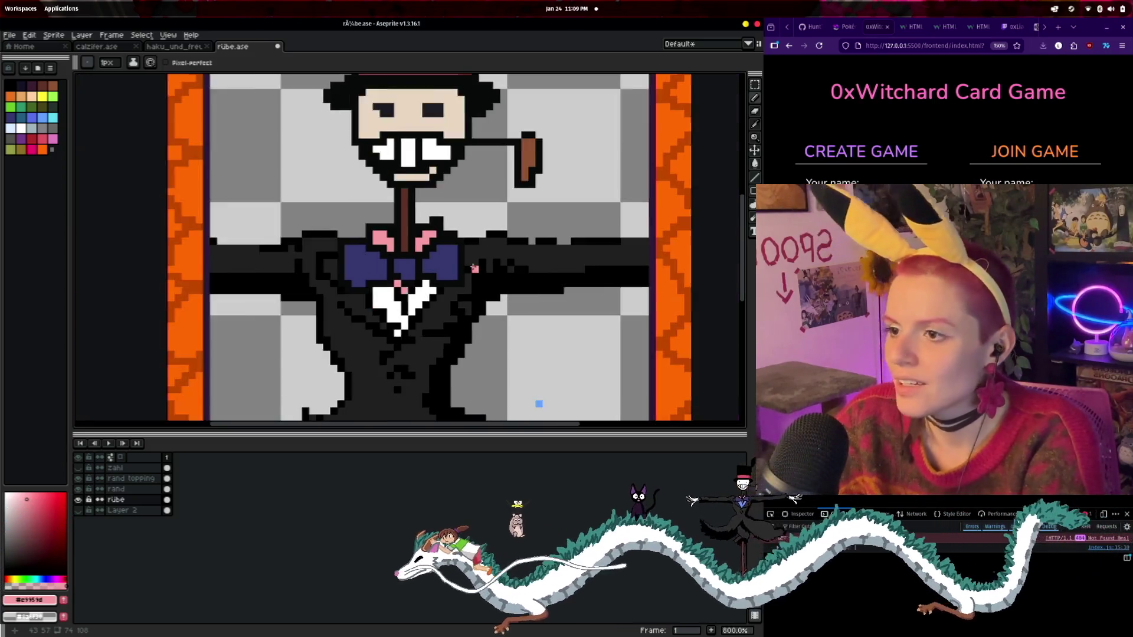
scroll(539, 400, "up", 2)
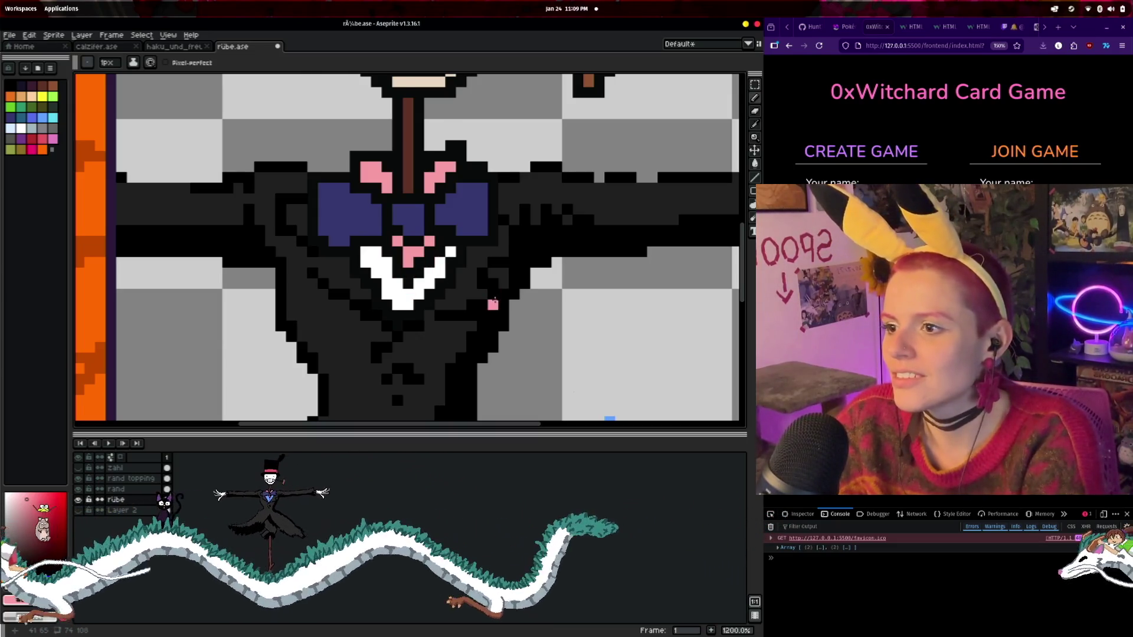
scroll(494, 302, "down", 4)
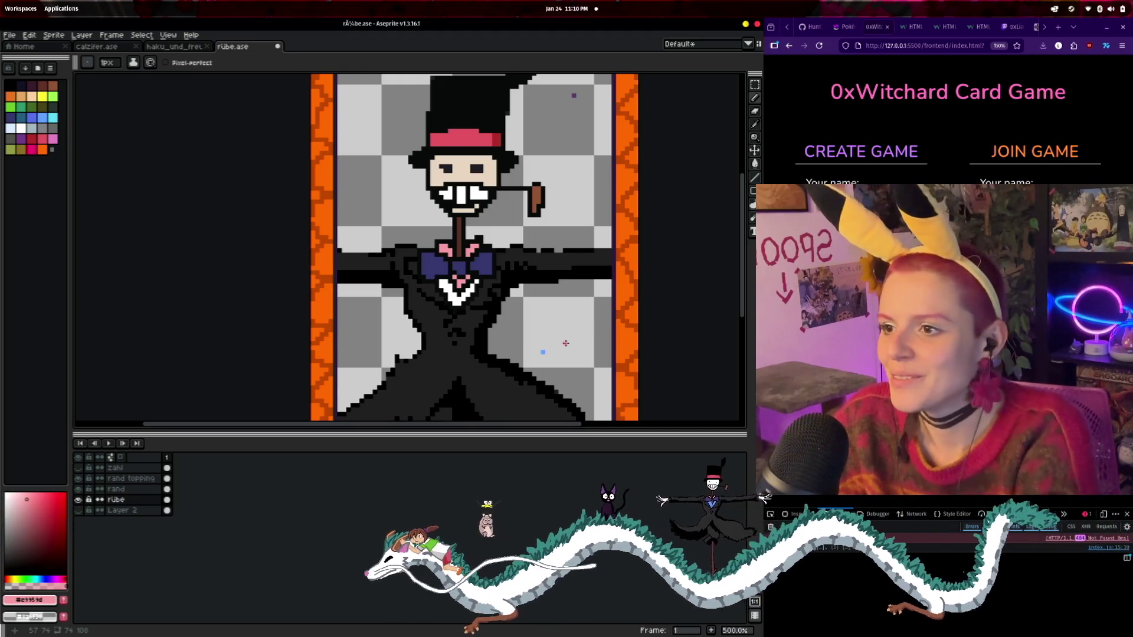
scroll(522, 371, "up", 2)
- Zoom in on the coat's right shoulder and sample its dark grey for the Pencil
scroll(516, 367, "down", 4)
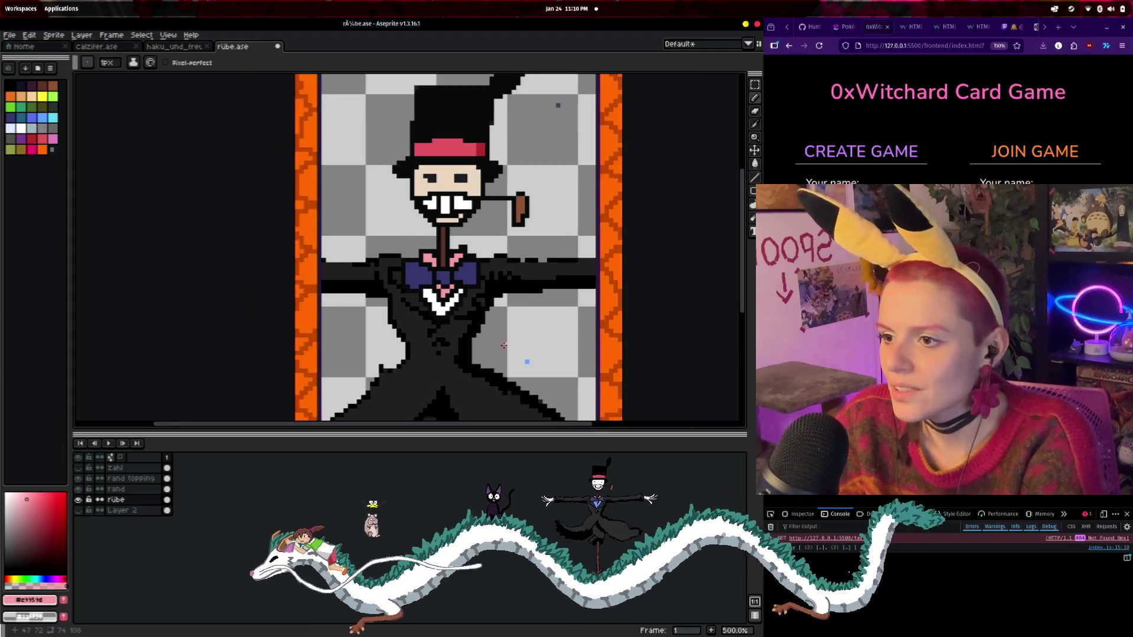
scroll(502, 279, "up", 3)
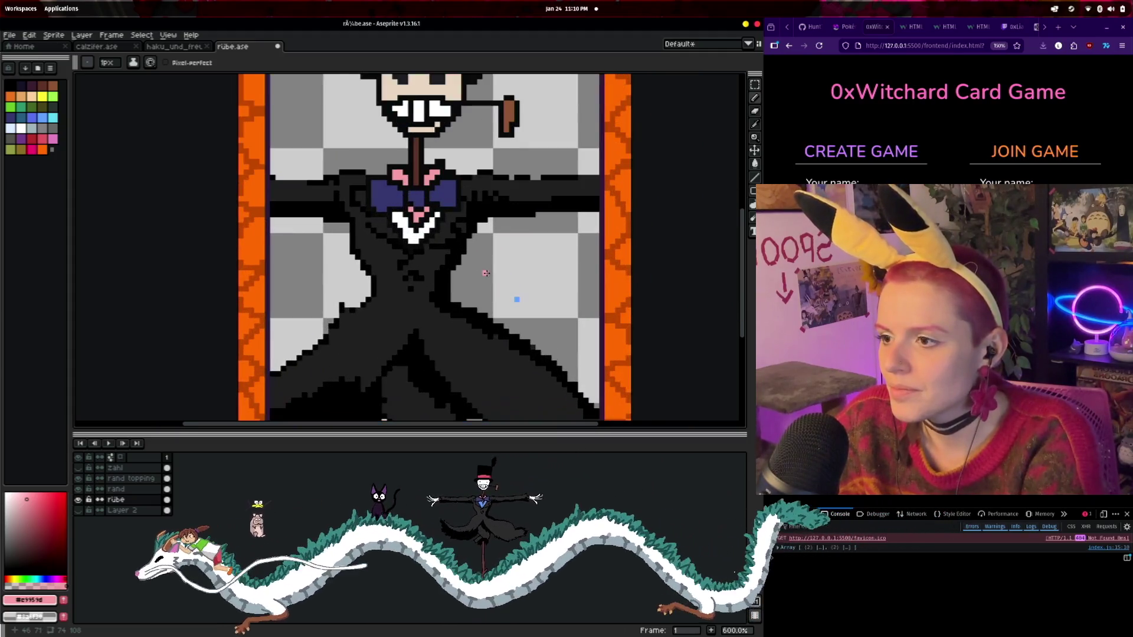
scroll(493, 328, "right", 3)
scroll(490, 328, "up", 1)
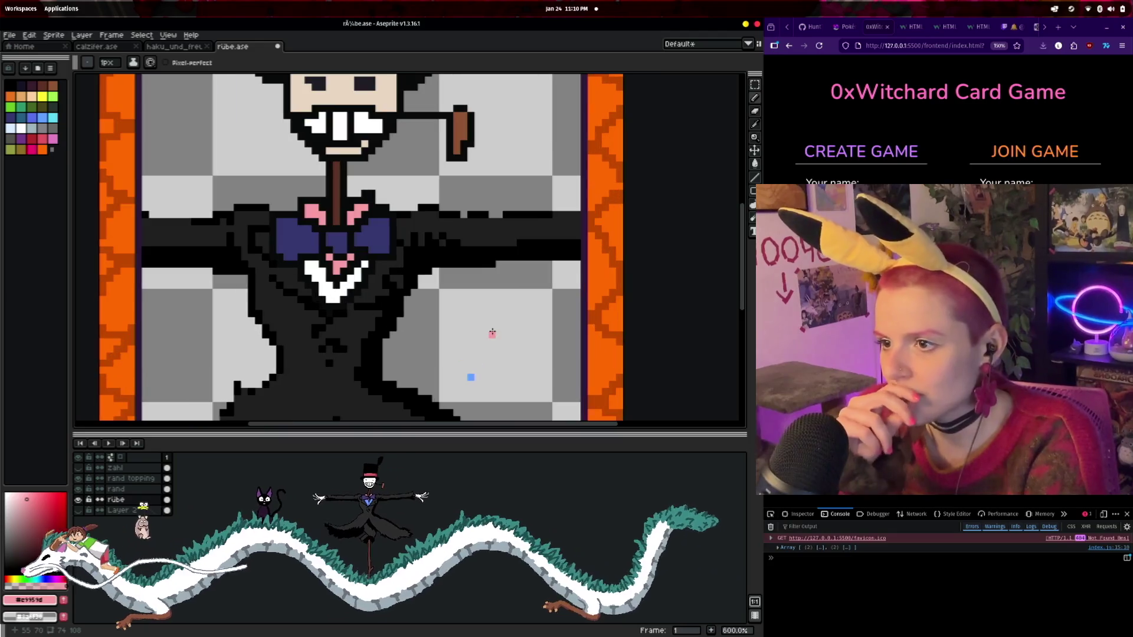
scroll(492, 322, "up", 1)
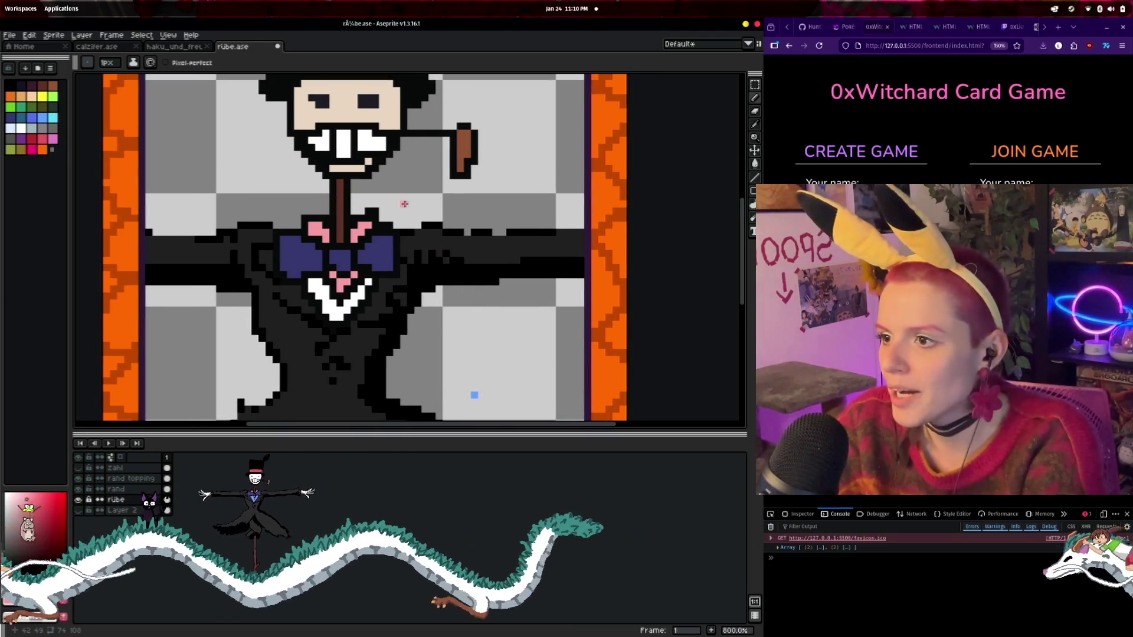
key("i")
left_click(399, 224)
key("b")
scroll(430, 231, "up", 1)
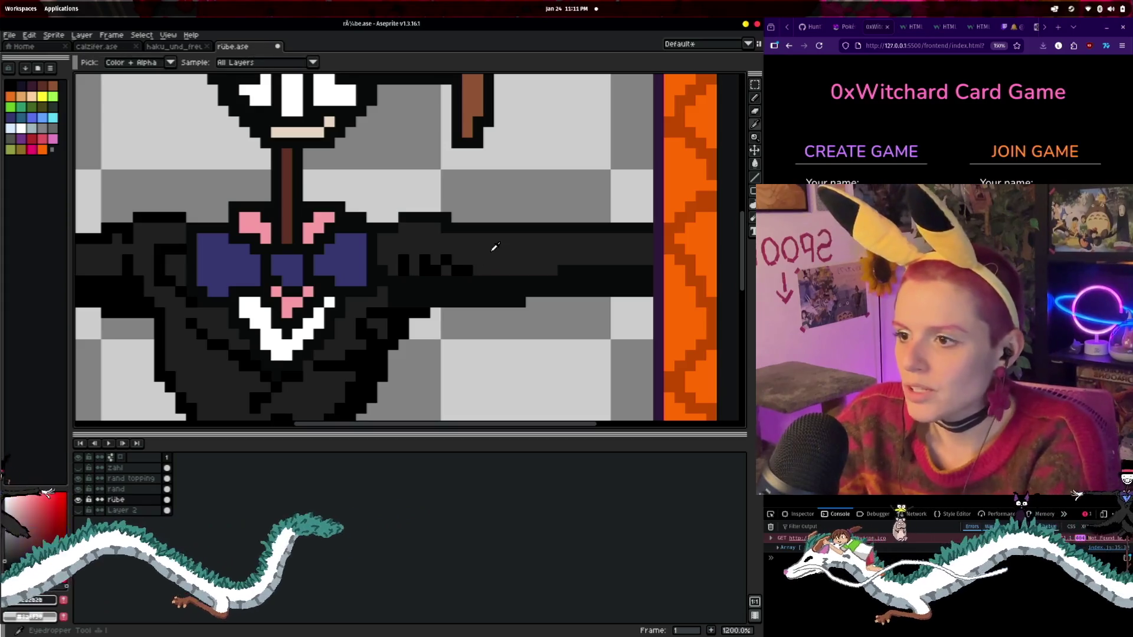
- Pick the coat's dark grey #2b2b2b and pan down to the lower coat
left_click(418, 270, "alt")
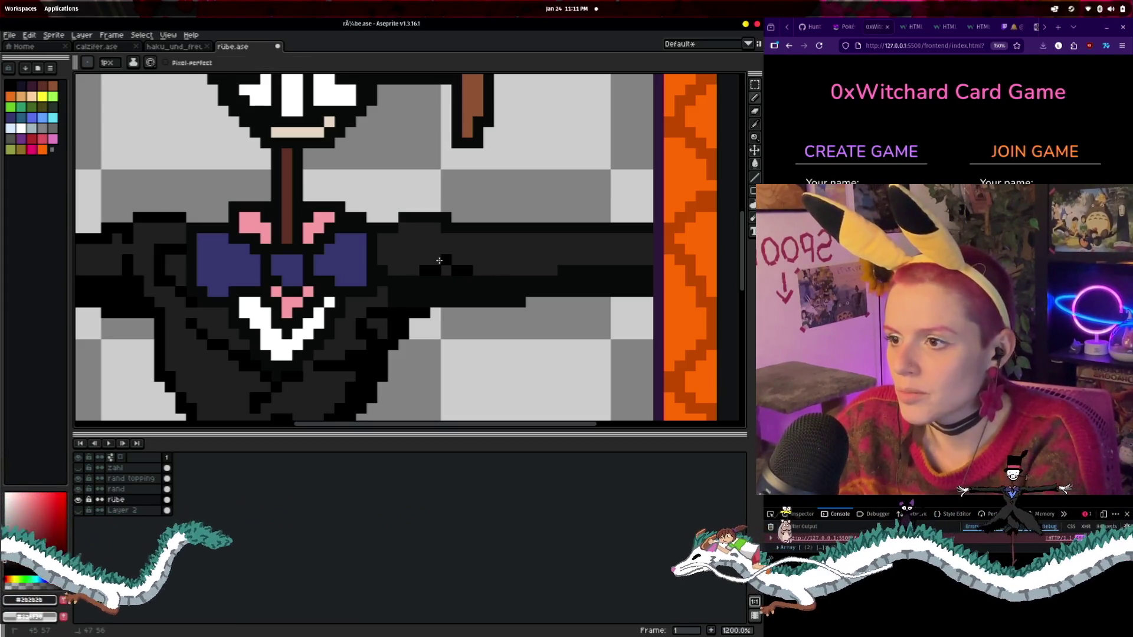
key("alt")
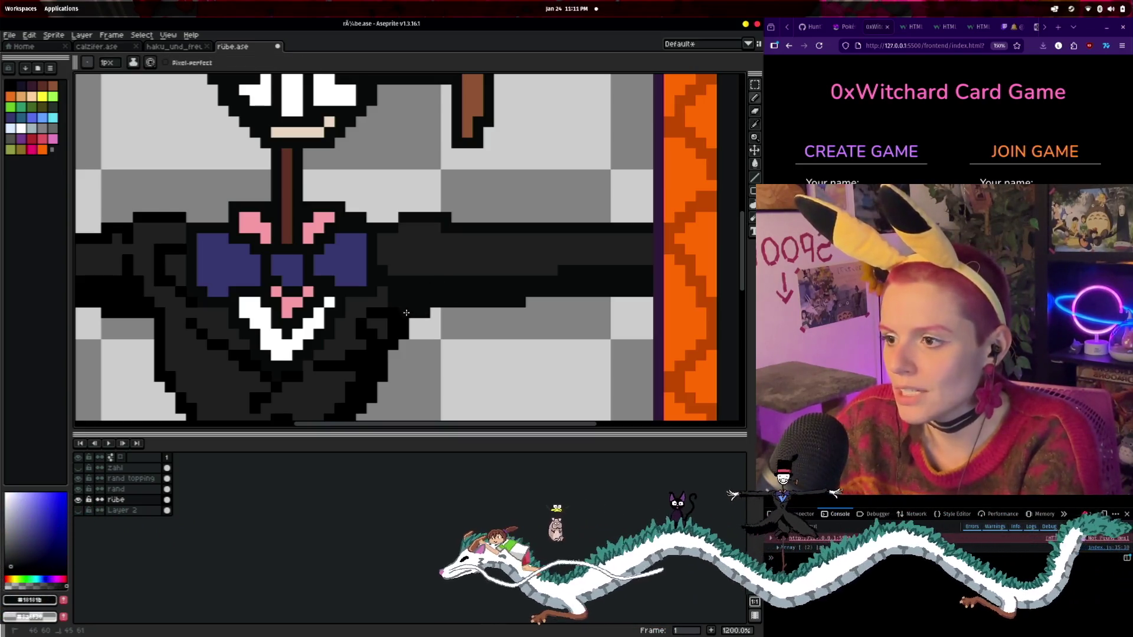
left_click_drag(460, 372, 557, 270)
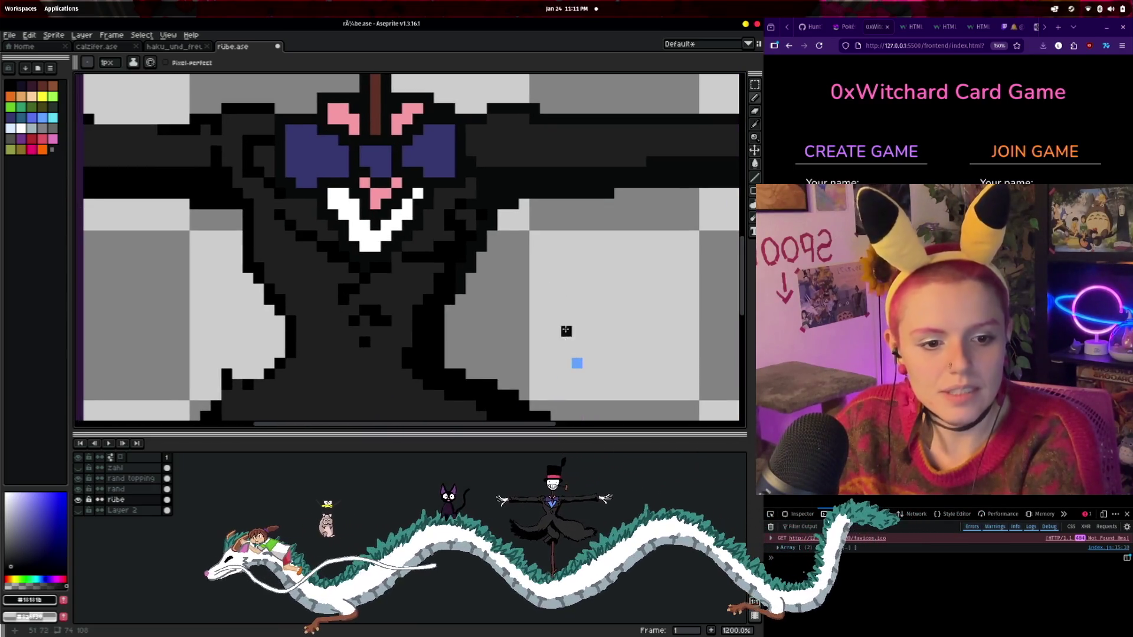
mouse_move(592, 329)
left_mouse_down()
mouse_move(492, 231)
mouse_move(487, 271)
left_mouse_up()
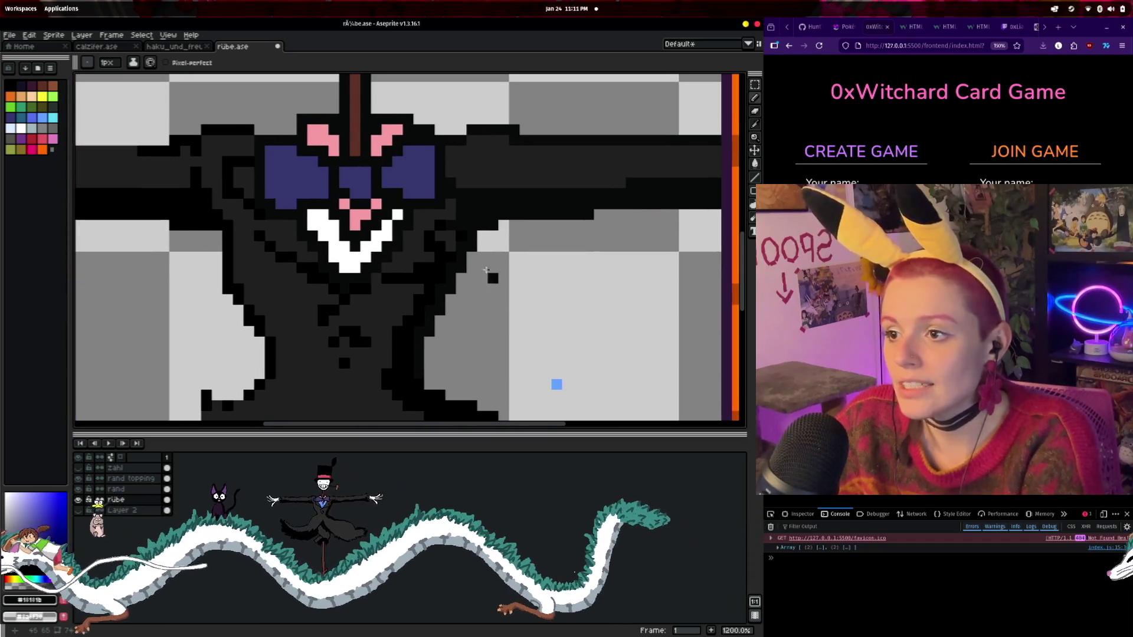
- Redraw the dark outline on the coat's right edge, then sample the near-black #181818
left_click(492, 234, "alt")
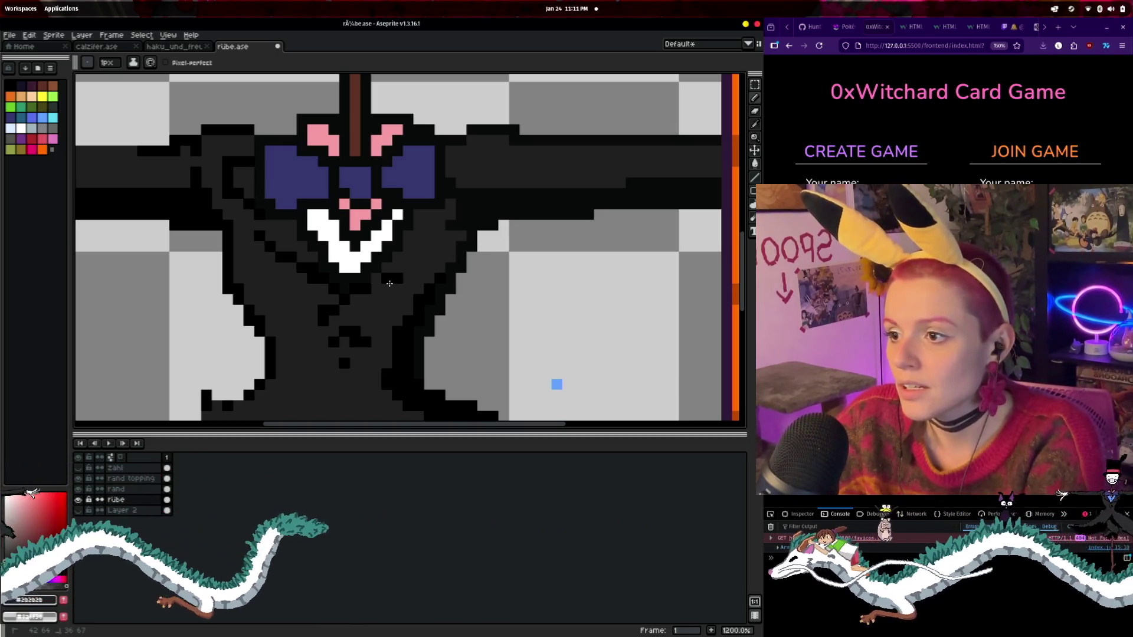
left_click_drag(432, 281, 400, 346)
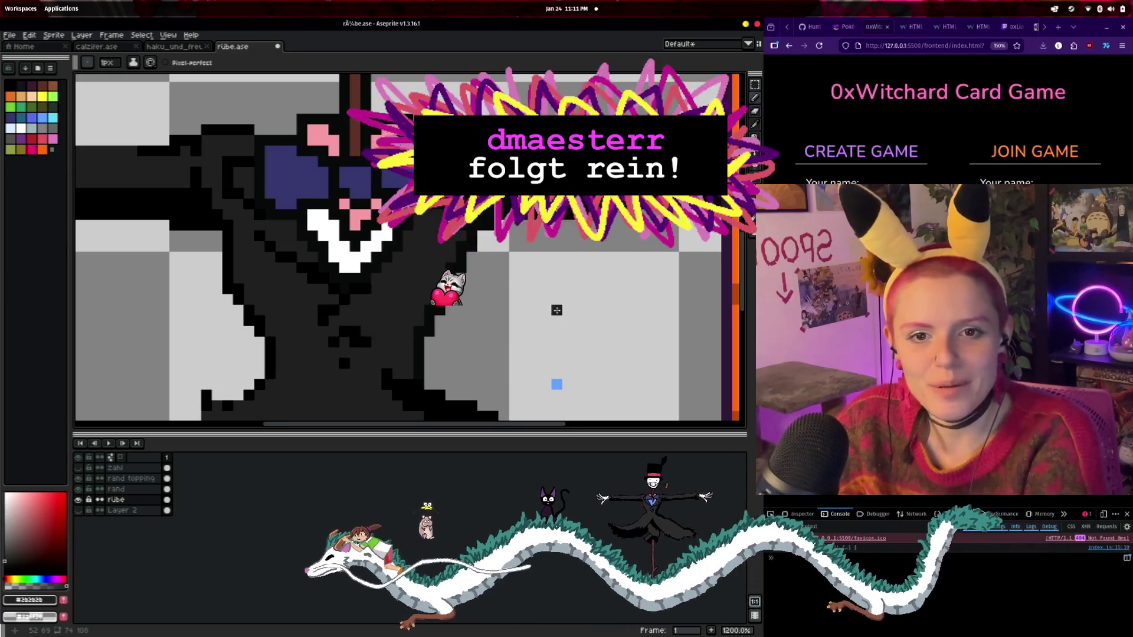
key("i")
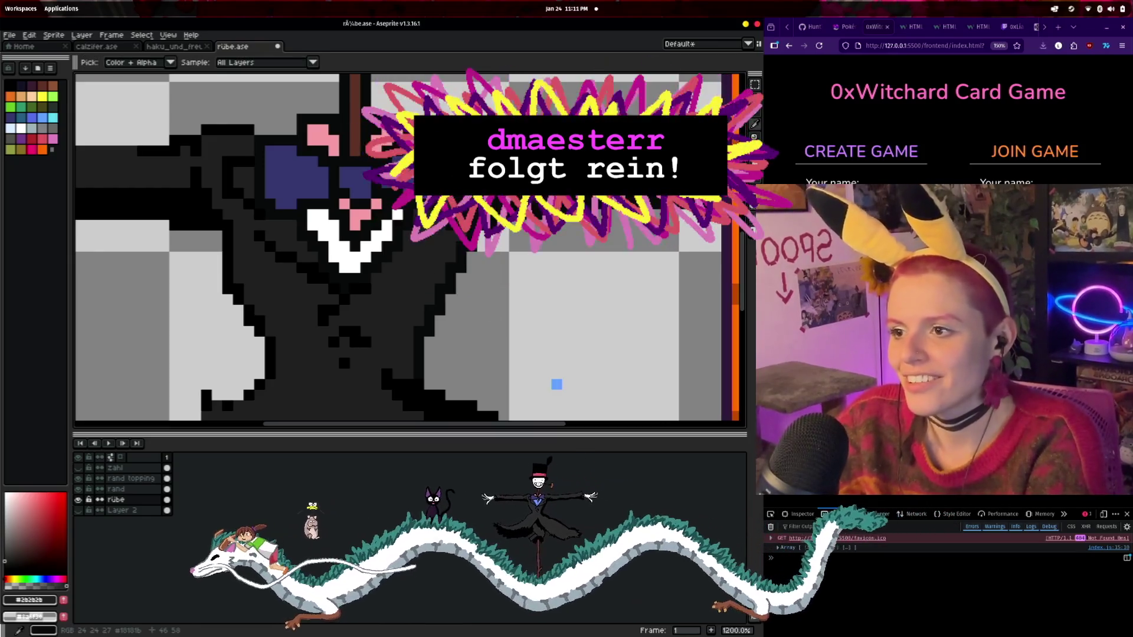
left_click(461, 235)
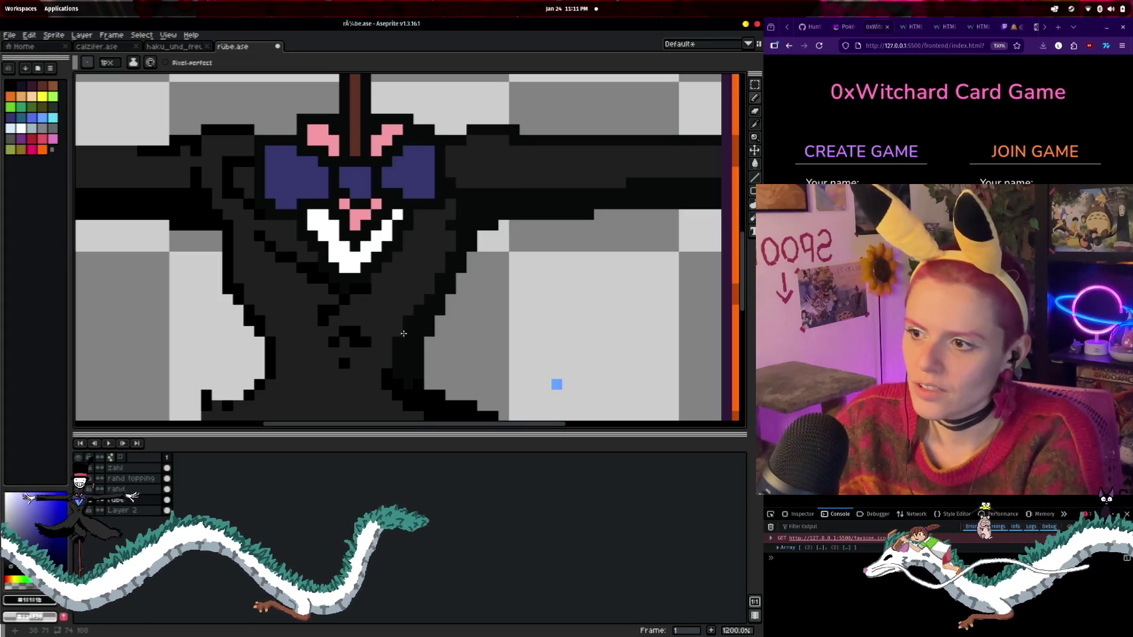
scroll(496, 337, "down", 4)
scroll(508, 313, "up", 2)
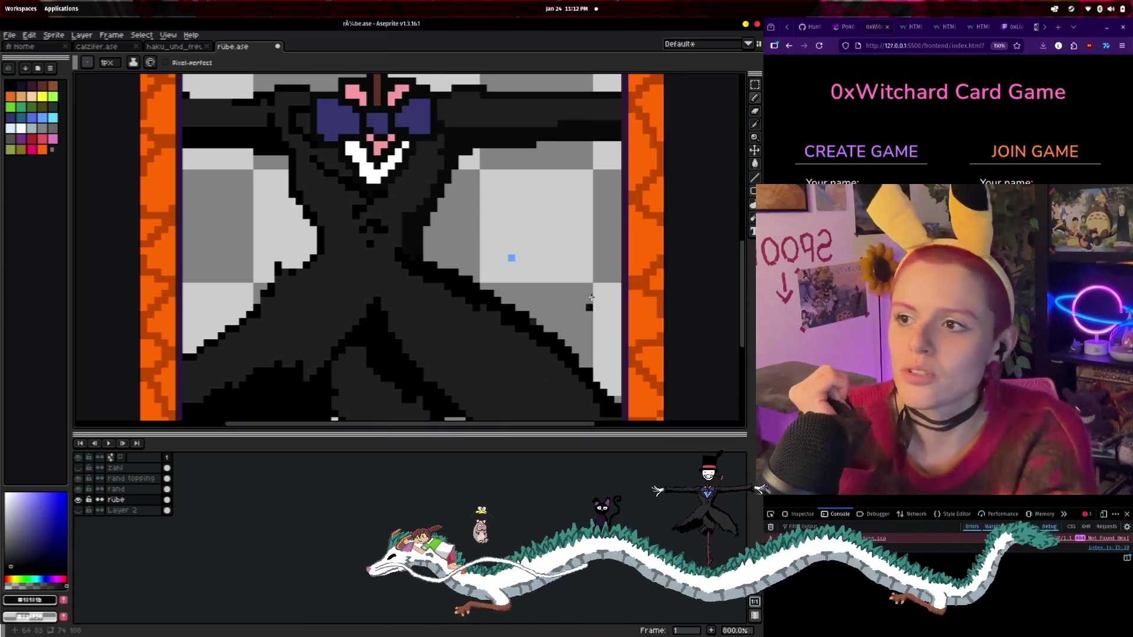
- Zoom out to 300% to see the full framed turnip card, then open and pan the calzifer.ase card
scroll(591, 298, "down", 4)
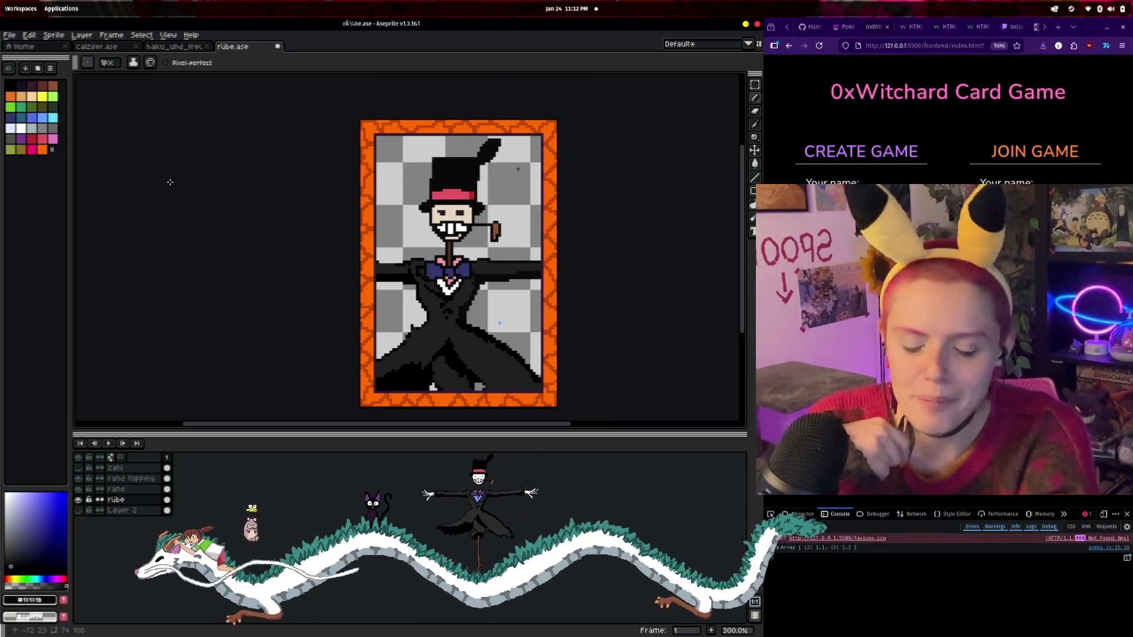
scroll(286, 228, "down", 1)
scroll(286, 228, "right", 1)
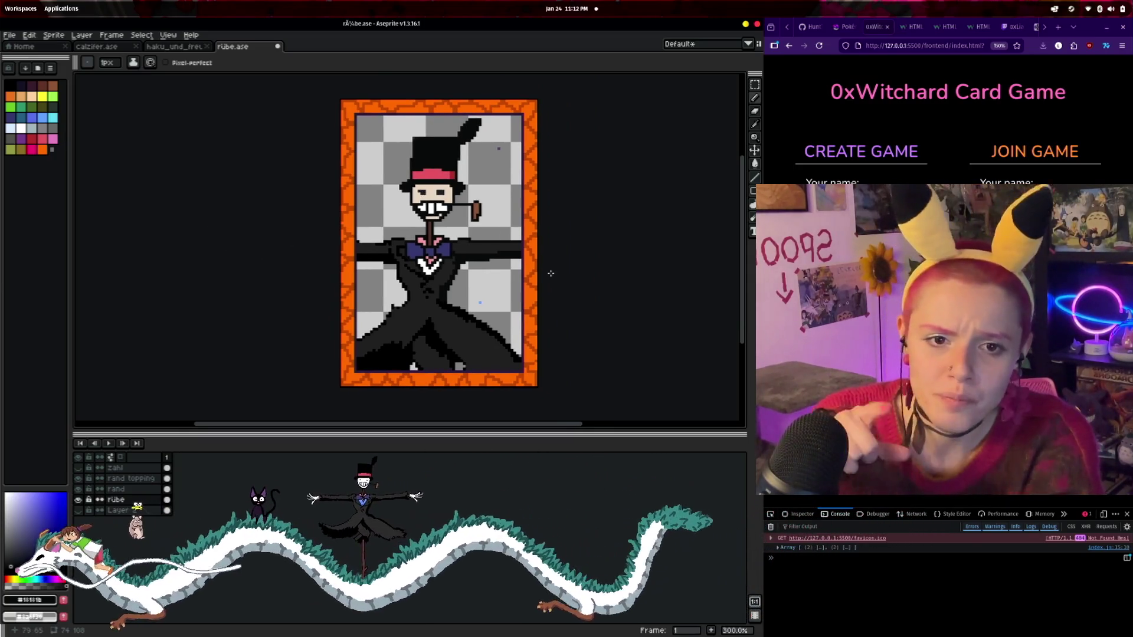
left_click(97, 46)
left_click_drag(533, 233, 589, 235)
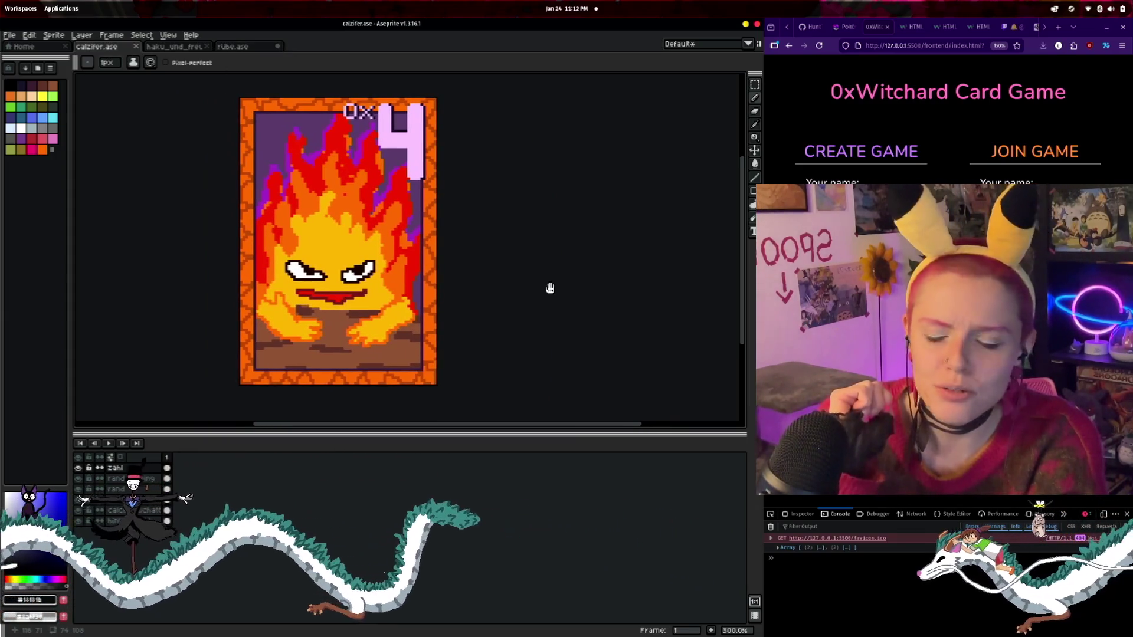
- Leave the calzifer.ase fire card and return to rübe.ase with Ctrl+Tab
left_click_drag(550, 288, 576, 288)
key("ctrl+Tab")
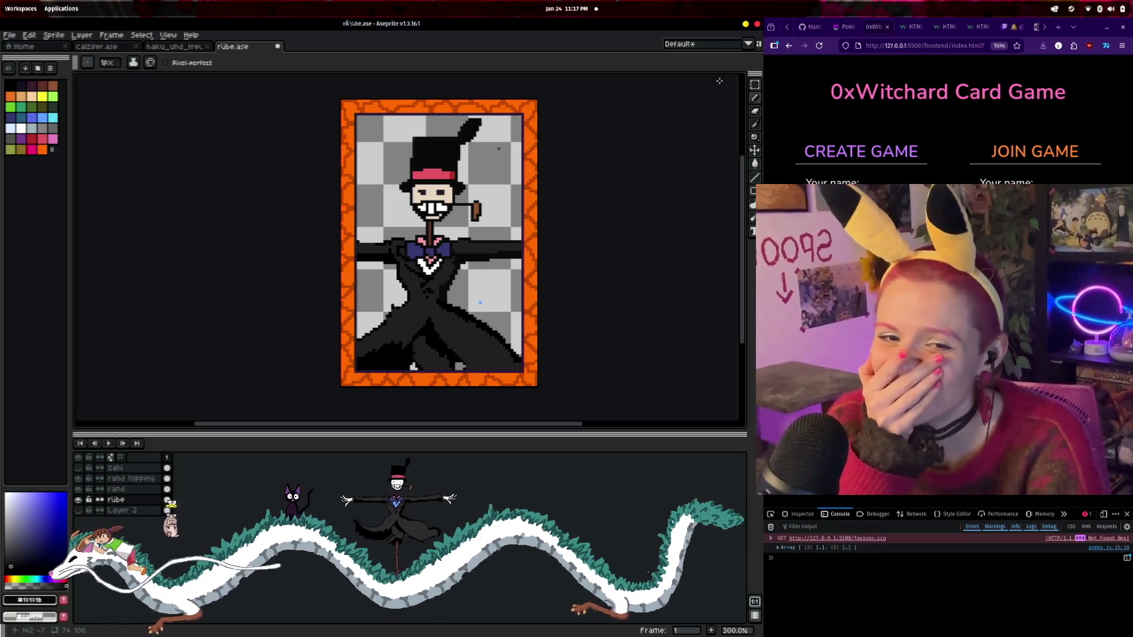
scroll(568, 201, "up", 1)
scroll(567, 200, "down", 1)
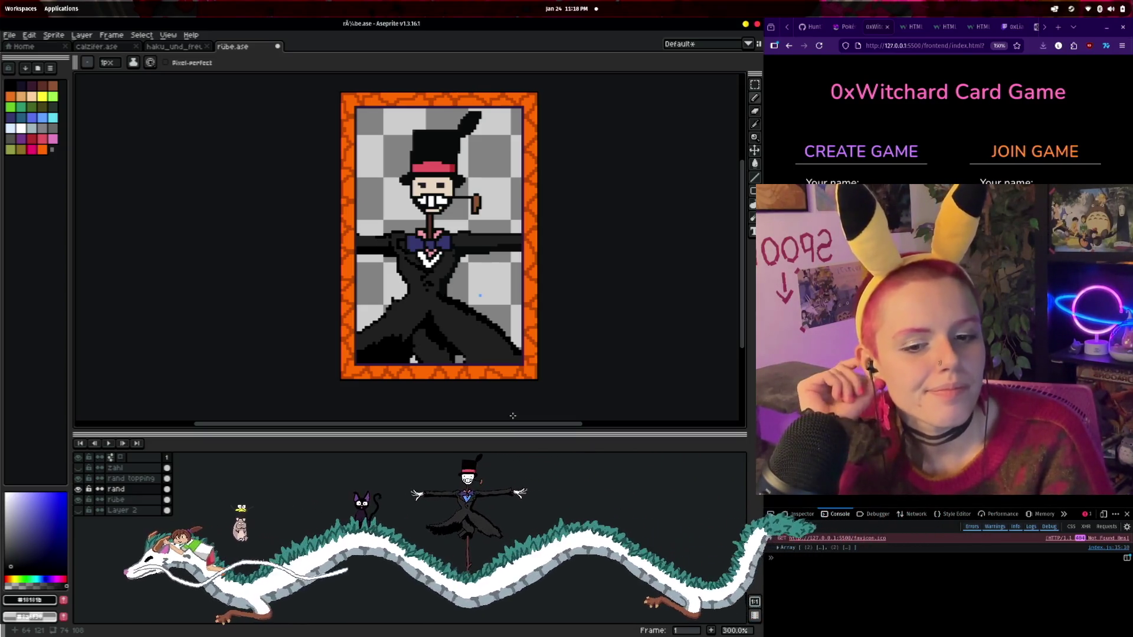
scroll(470, 220, "up", 3)
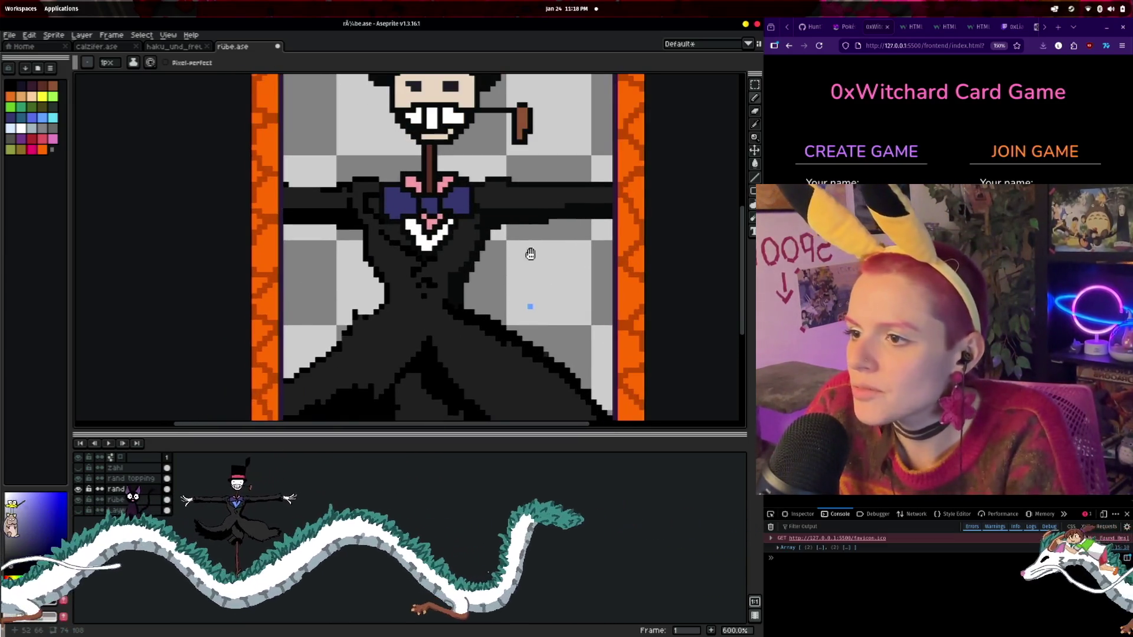
- Eyedrop a colour beside the coat, then select the zahl, rand and Layer 2 layers
scroll(524, 253, "up", 4)
scroll(525, 254, "down", 3)
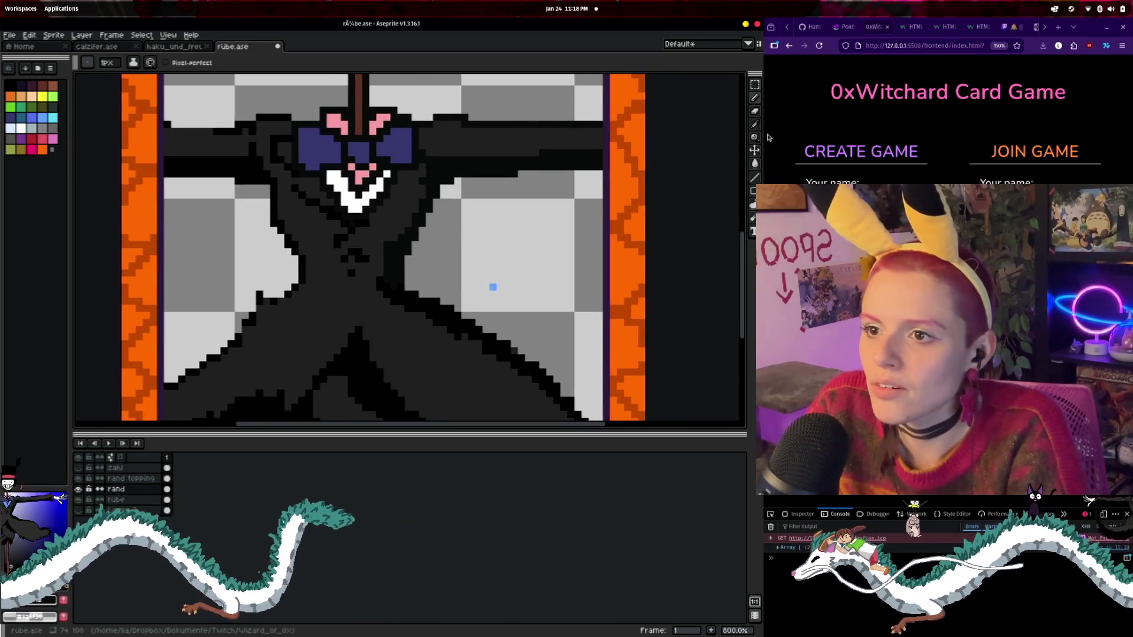
key("i")
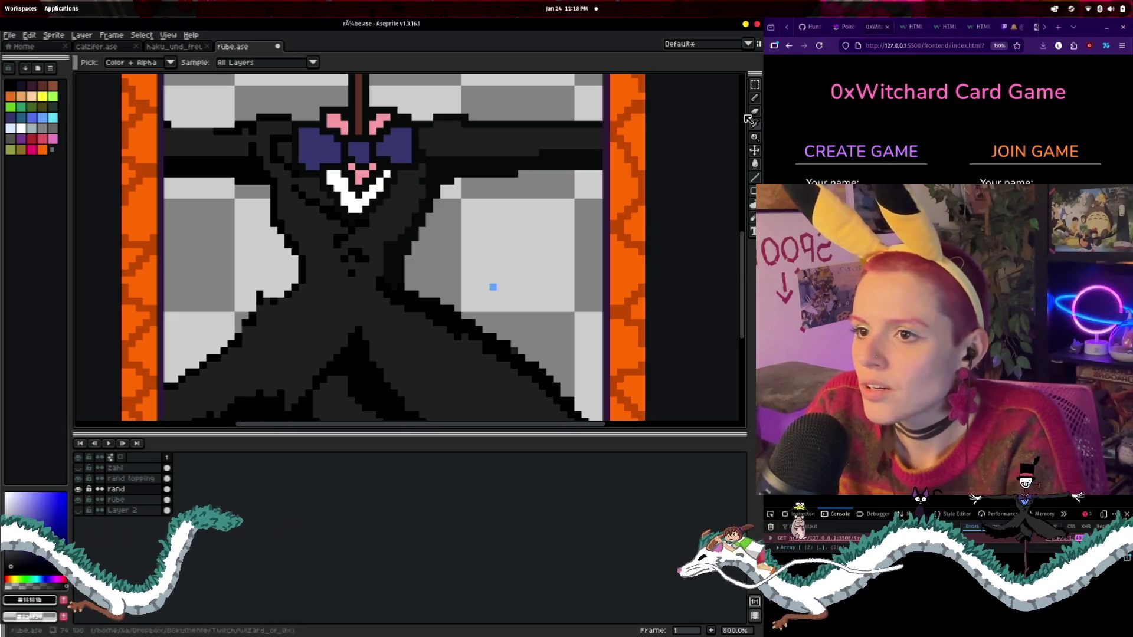
left_click(492, 282)
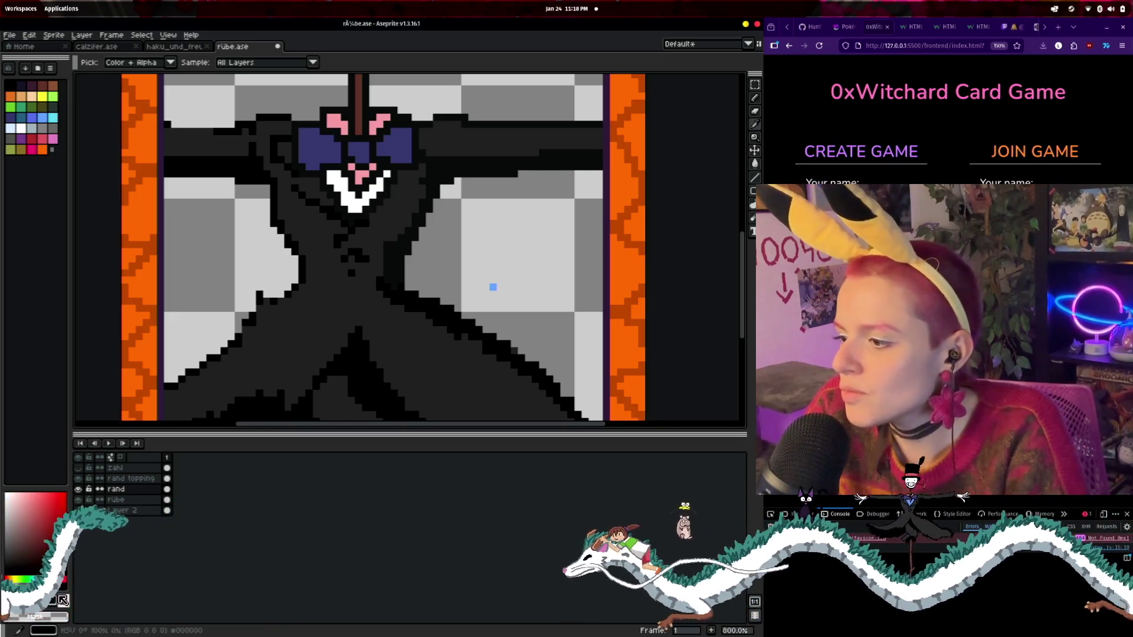
left_click_drag(148, 471, 147, 482)
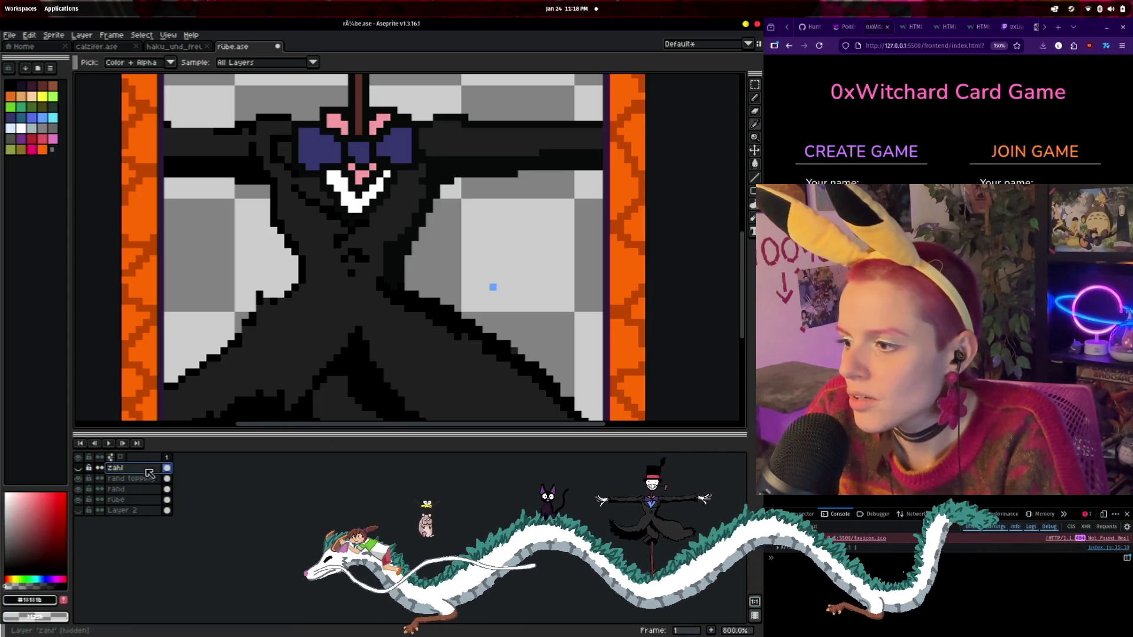
left_click(142, 511)
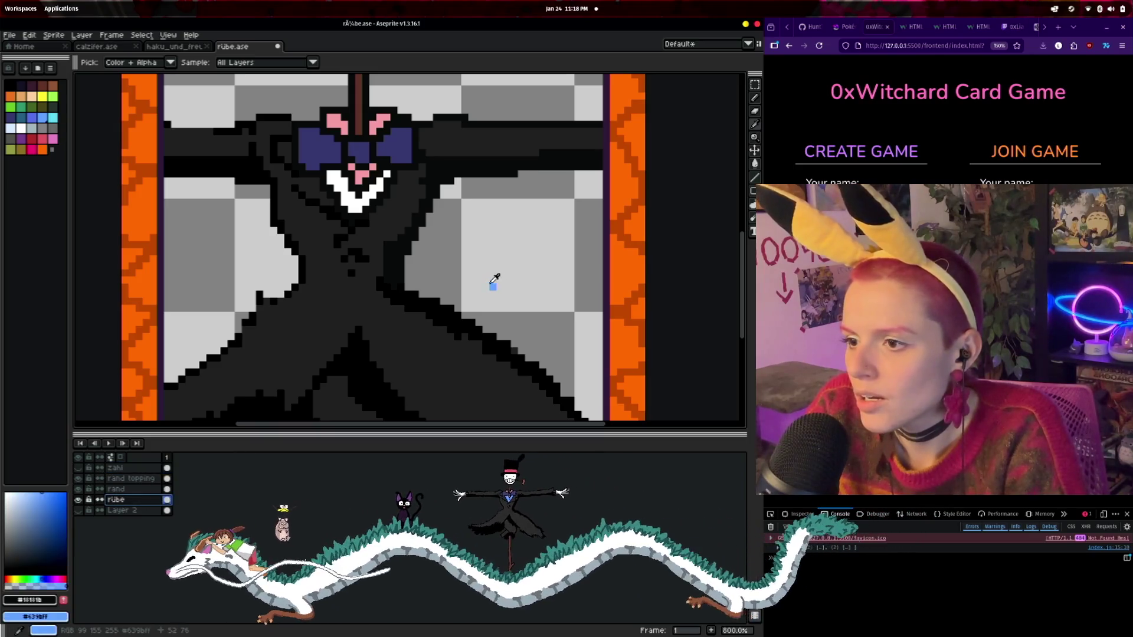
- Reveal the sky background and hide it again, then make rübe the layer to edit
left_click(140, 501)
key("alt+Up")
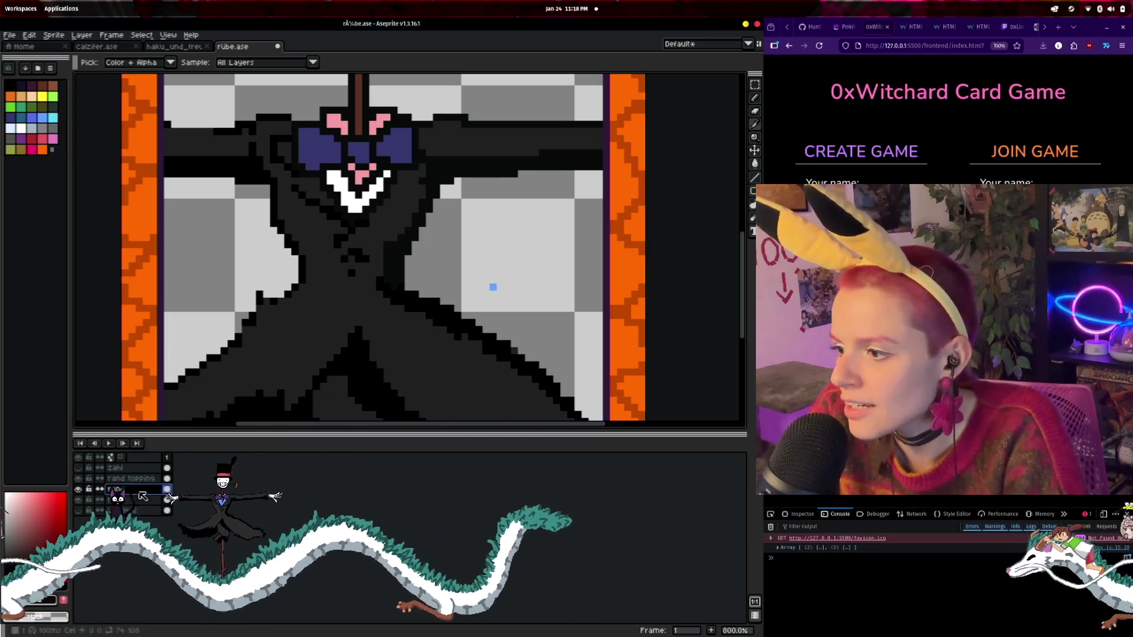
key("ctrl+z")
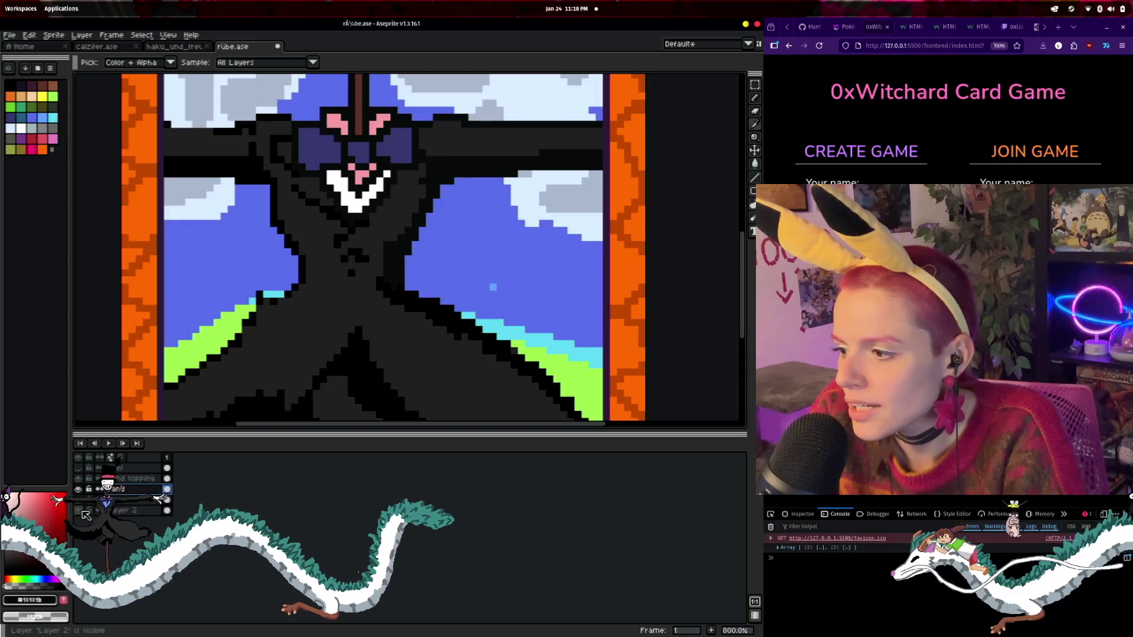
left_click(78, 510)
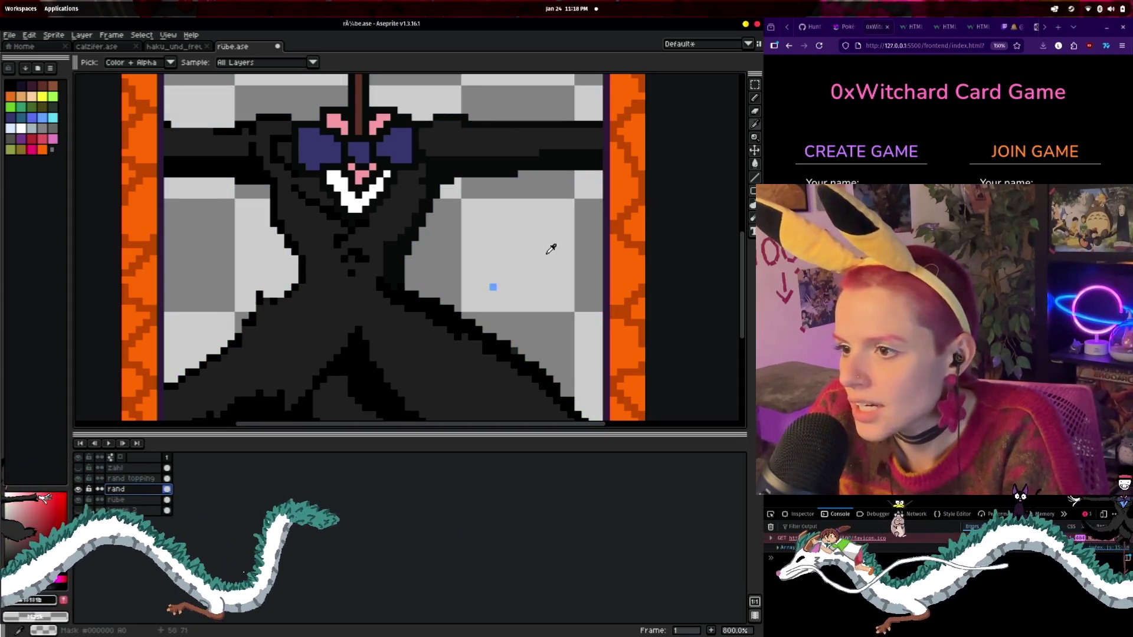
left_click(78, 500)
left_click(78, 500)
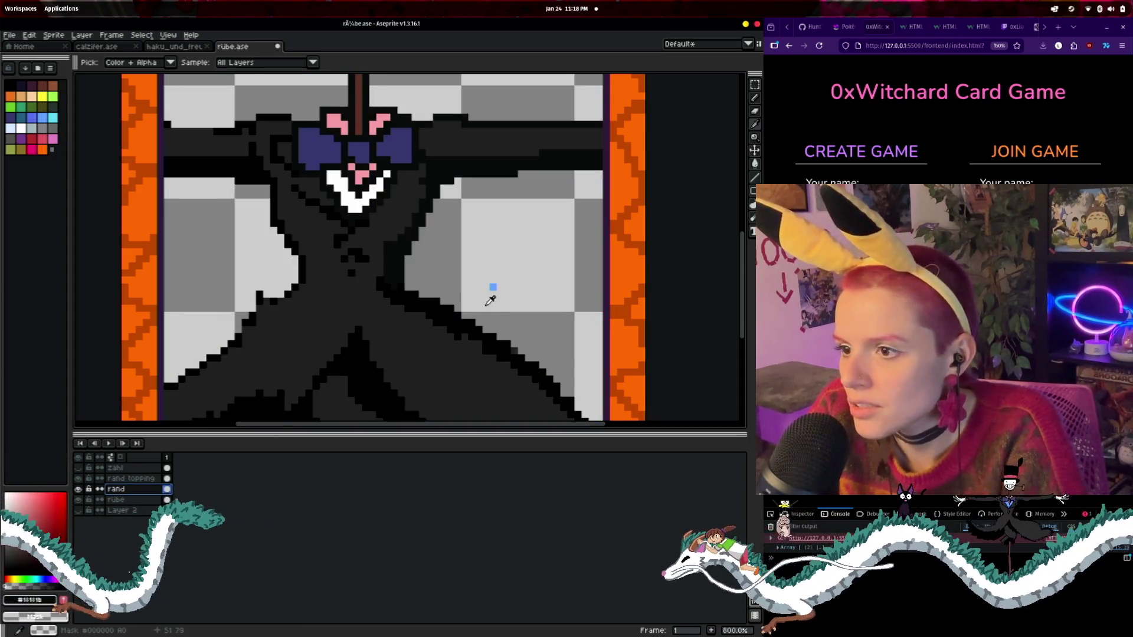
left_click(115, 500)
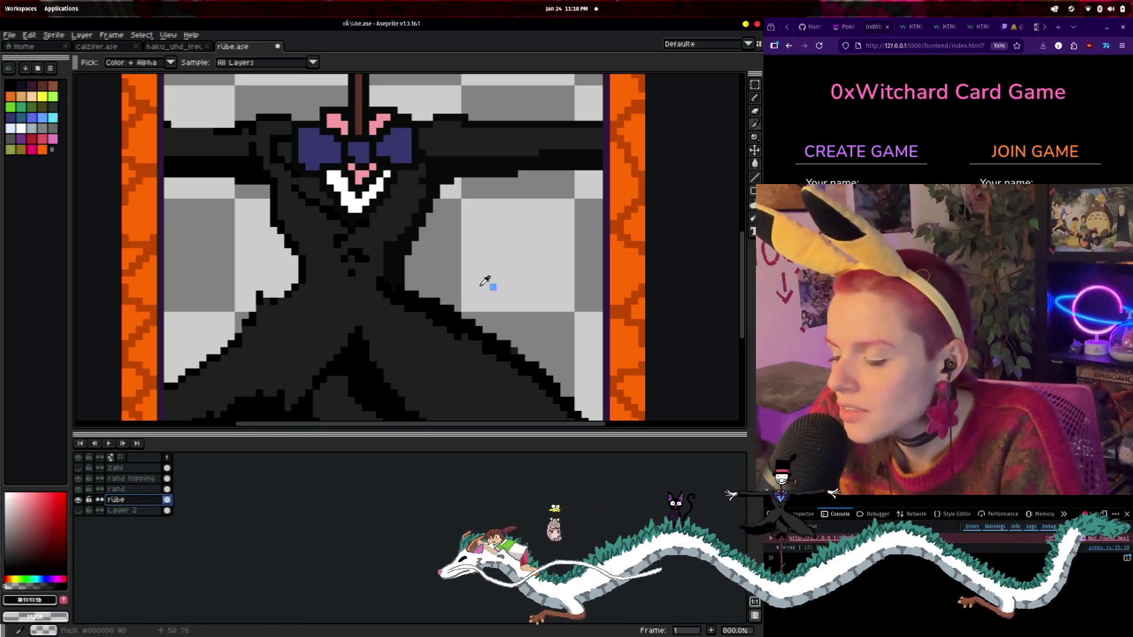
- Toggle the rübe figure's visibility repeatedly to compare, leaving it visible
left_click(79, 500)
left_click(78, 500)
left_click(79, 500)
left_click(78, 500)
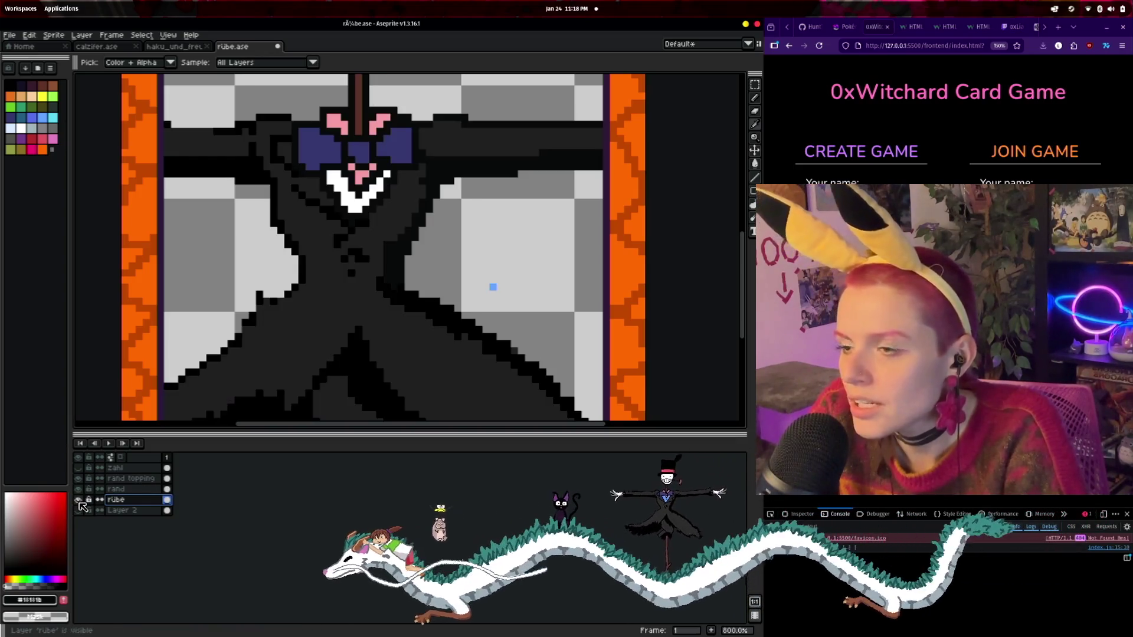
left_click(78, 499)
left_click(78, 500)
left_click(79, 500)
left_click(79, 499)
left_click(79, 499)
left_click(79, 500)
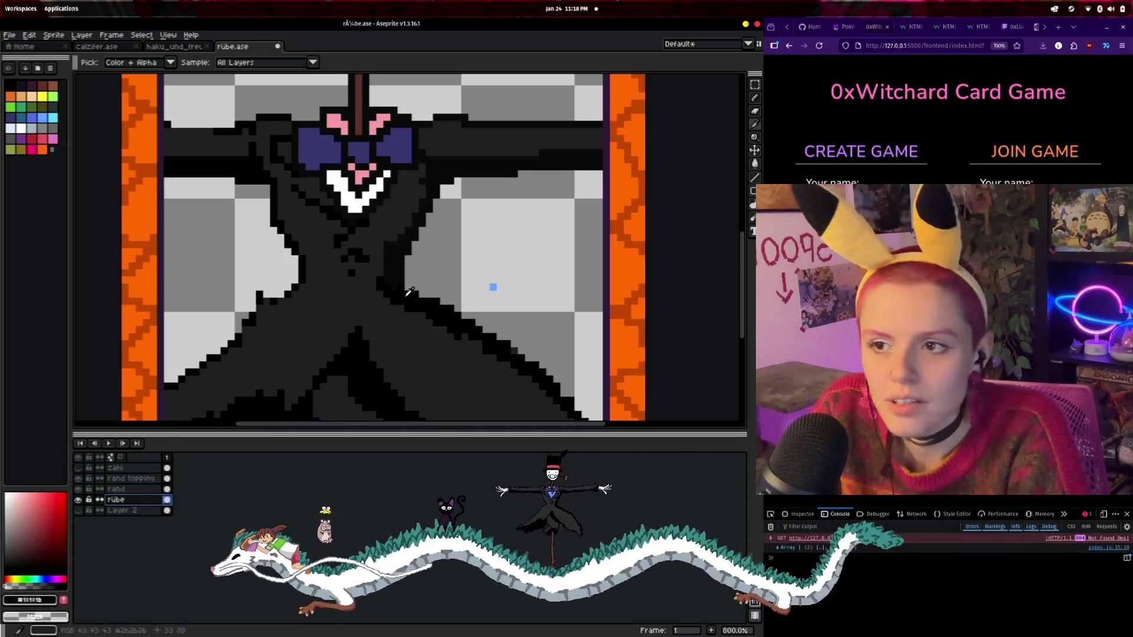
- Return to the Pencil, pan to the coat's bottom corner and darken its final grey pixel
left_click(755, 98)
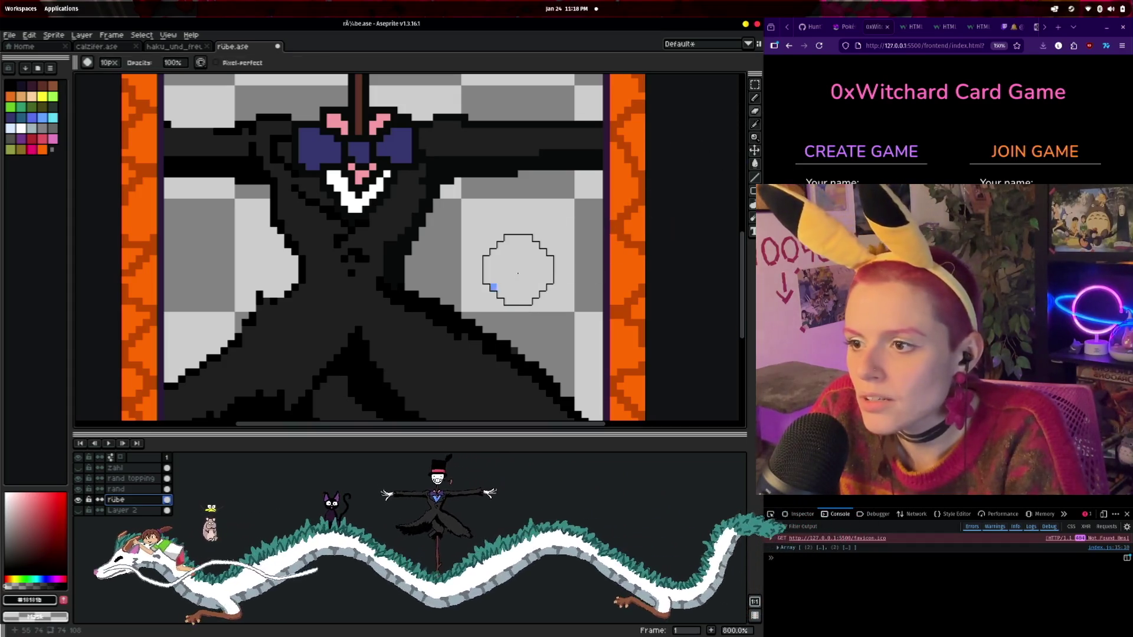
scroll(471, 284, "up", 1)
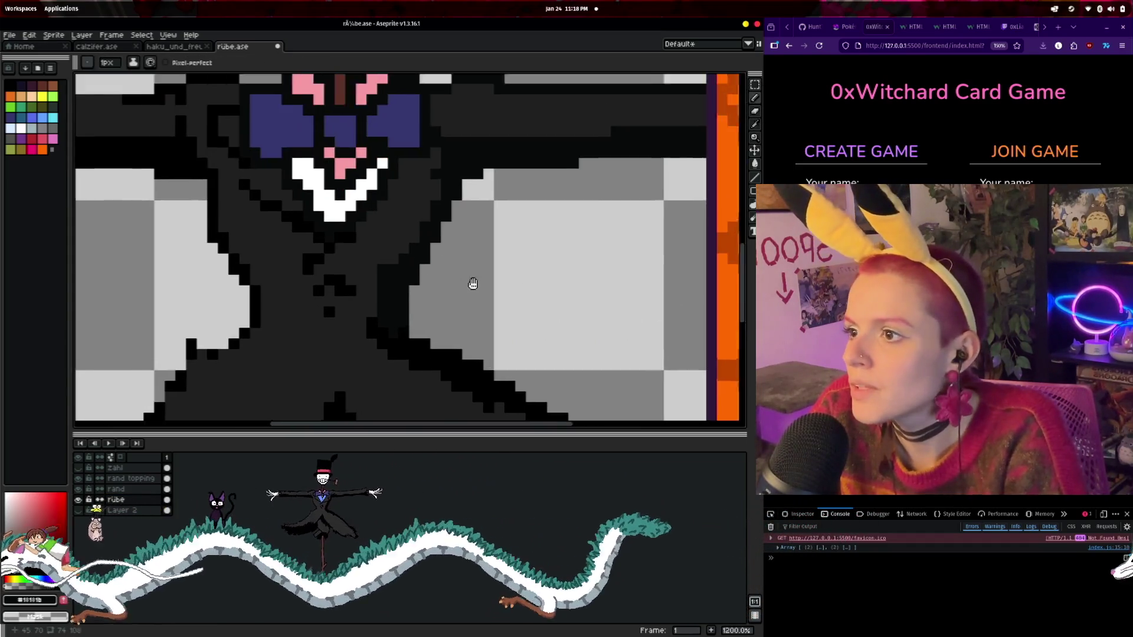
scroll(485, 323, "down", 1)
scroll(485, 324, "up", 2)
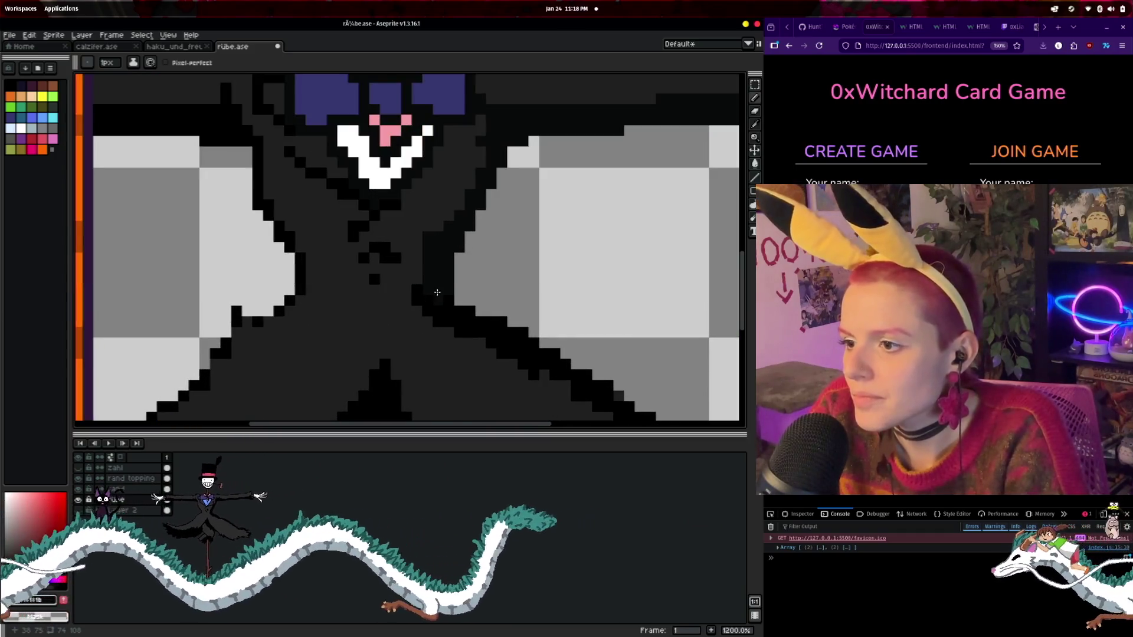
mouse_move(512, 300)
left_mouse_down()
mouse_move(425, 200)
mouse_move(524, 289)
left_mouse_up()
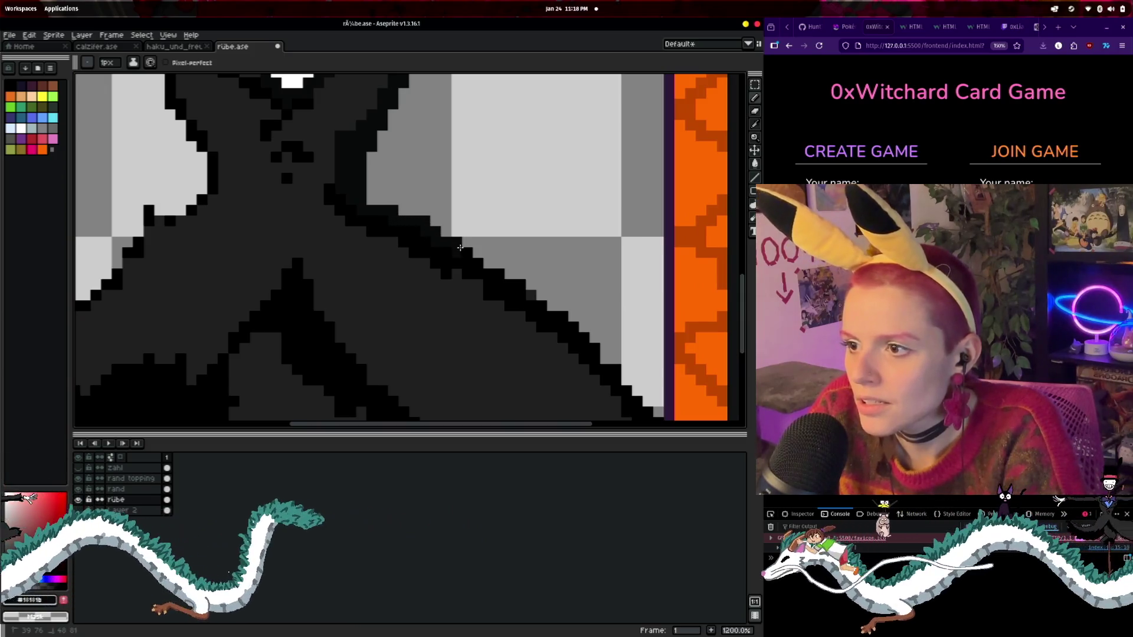
left_click_drag(558, 323, 445, 218)
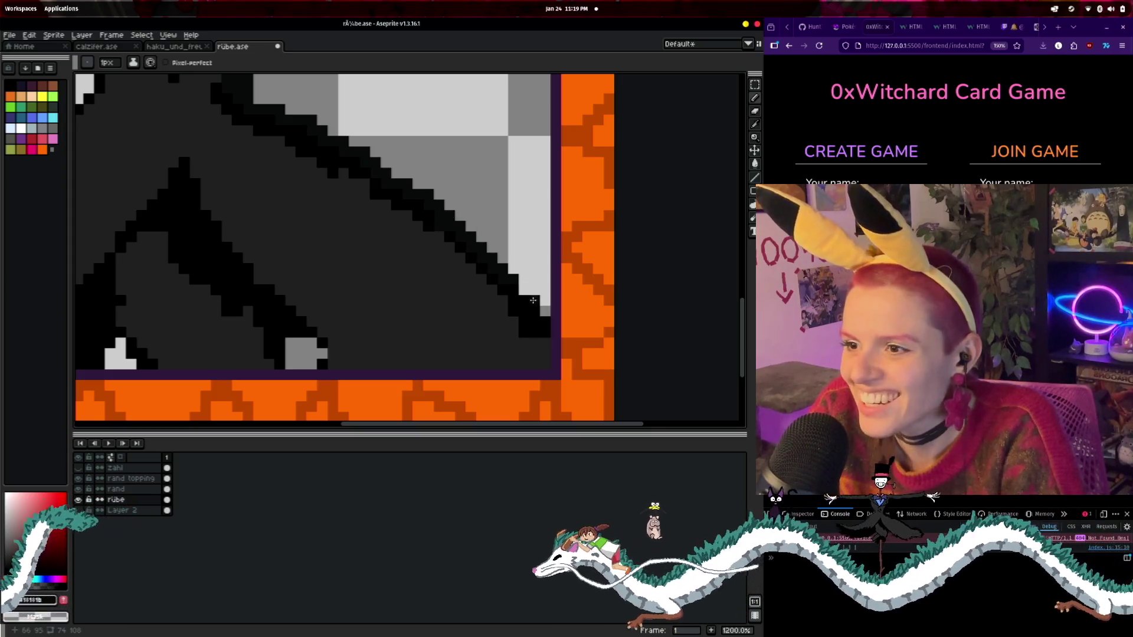
left_click_drag(518, 289, 545, 316)
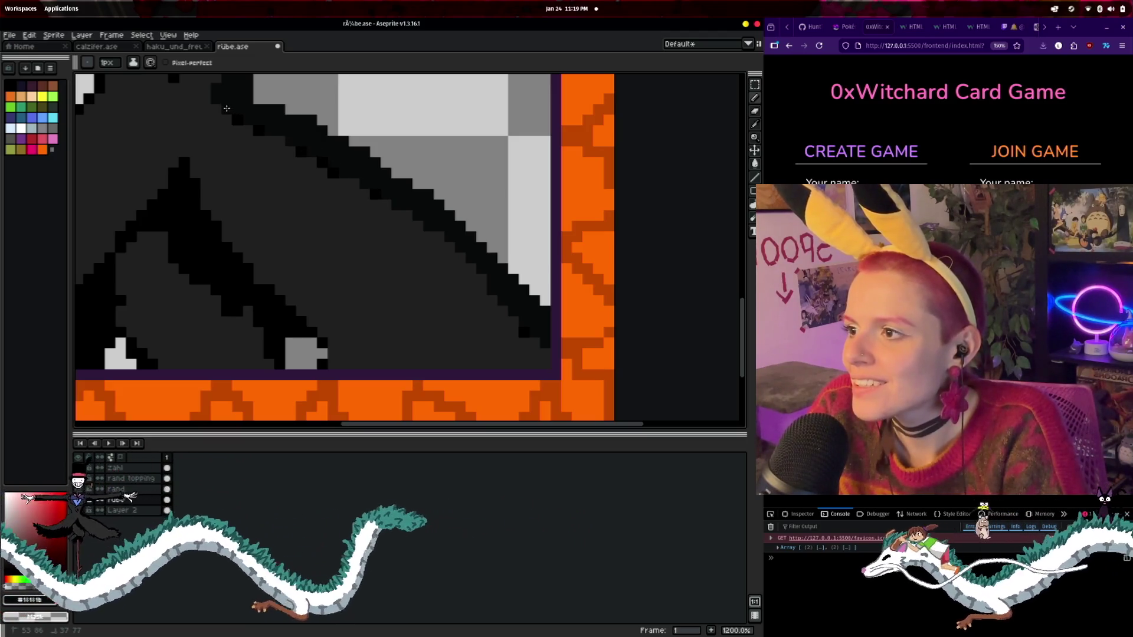
- Sample the coat's dark grey #2b2b2b, then zoom out and back in on the face and bow tie
key("i")
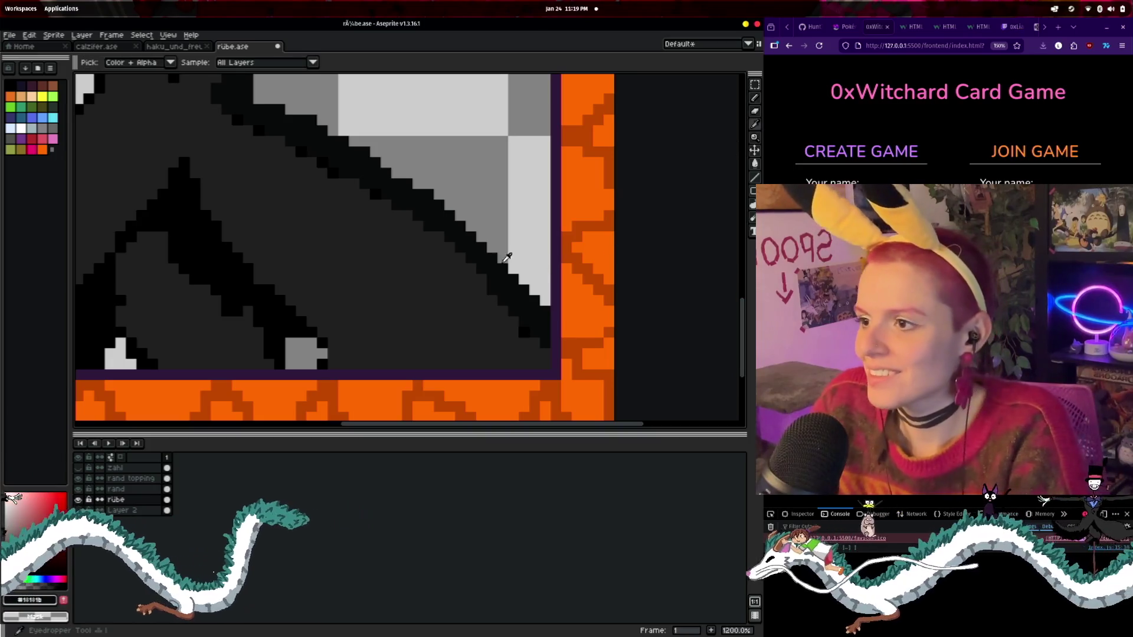
key("b")
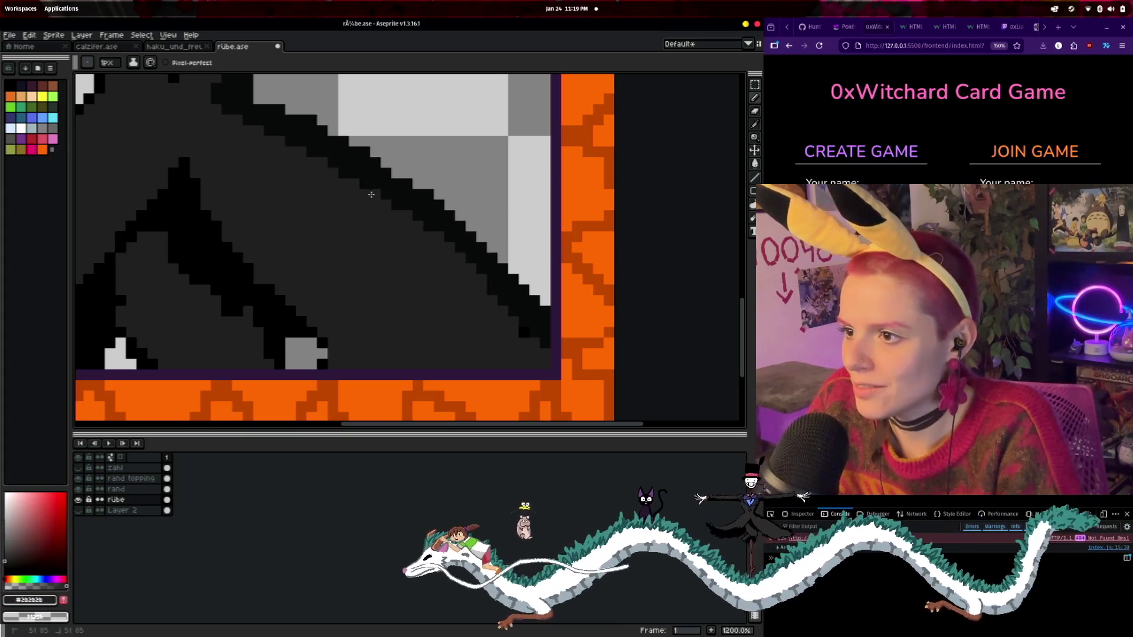
scroll(526, 332, "down", 3)
mouse_move(422, 322)
left_mouse_down()
mouse_move(460, 339)
mouse_move(455, 378)
mouse_move(405, 291)
mouse_move(431, 301)
left_mouse_up()
scroll(407, 283, "down", 1)
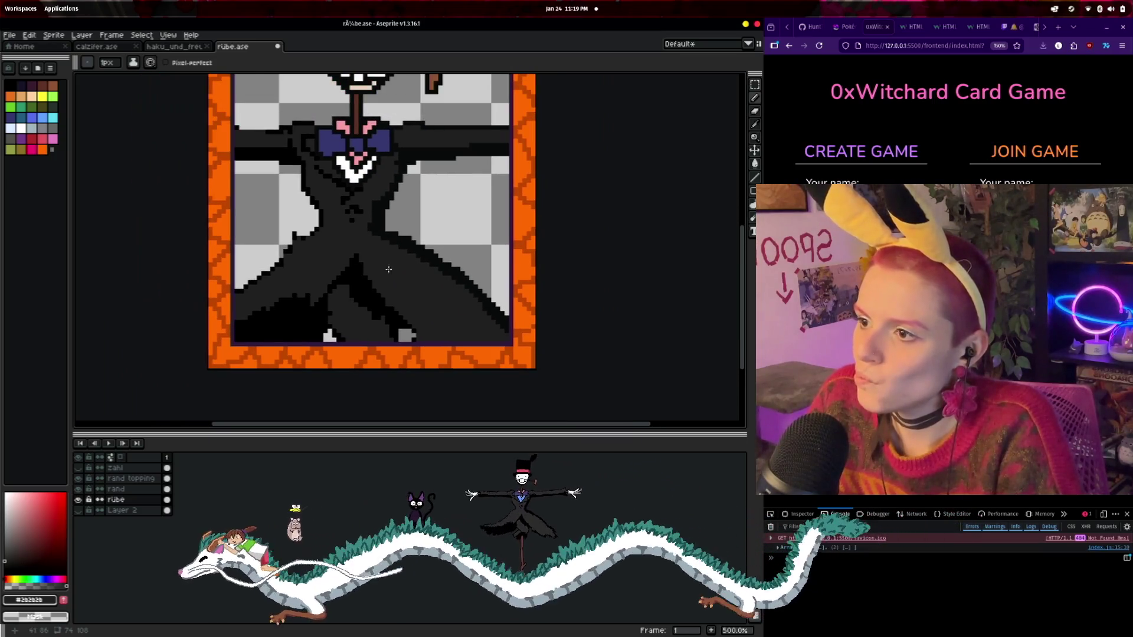
scroll(381, 257, "up", 2)
left_click_drag(381, 257, 416, 387)
scroll(351, 353, "up", 1)
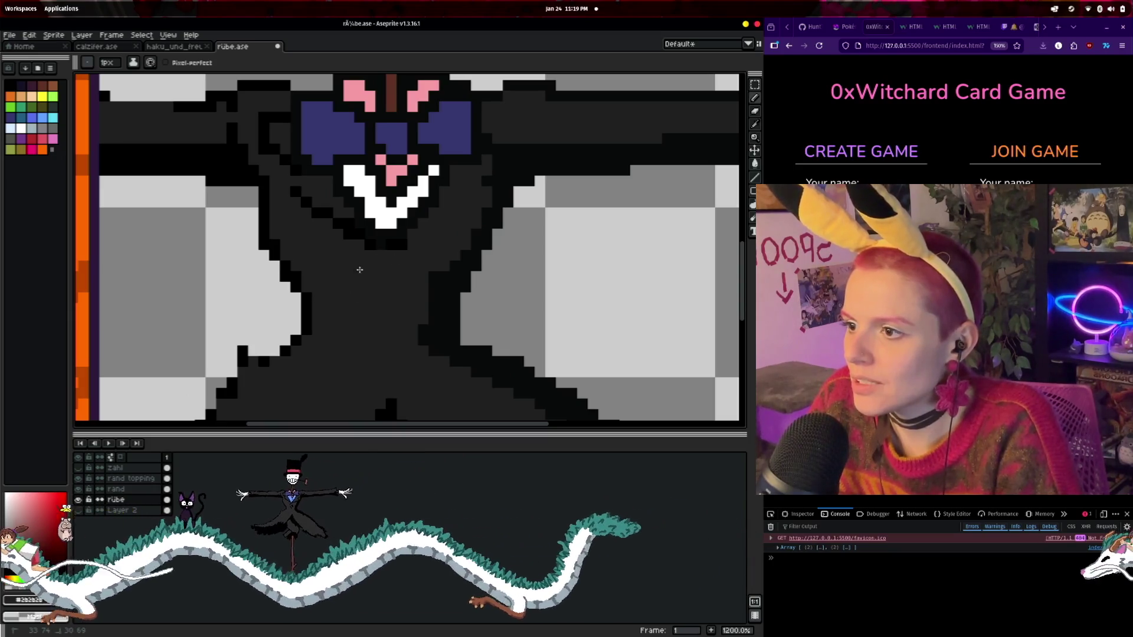
left_click(172, 48)
scroll(361, 223, "up", 1)
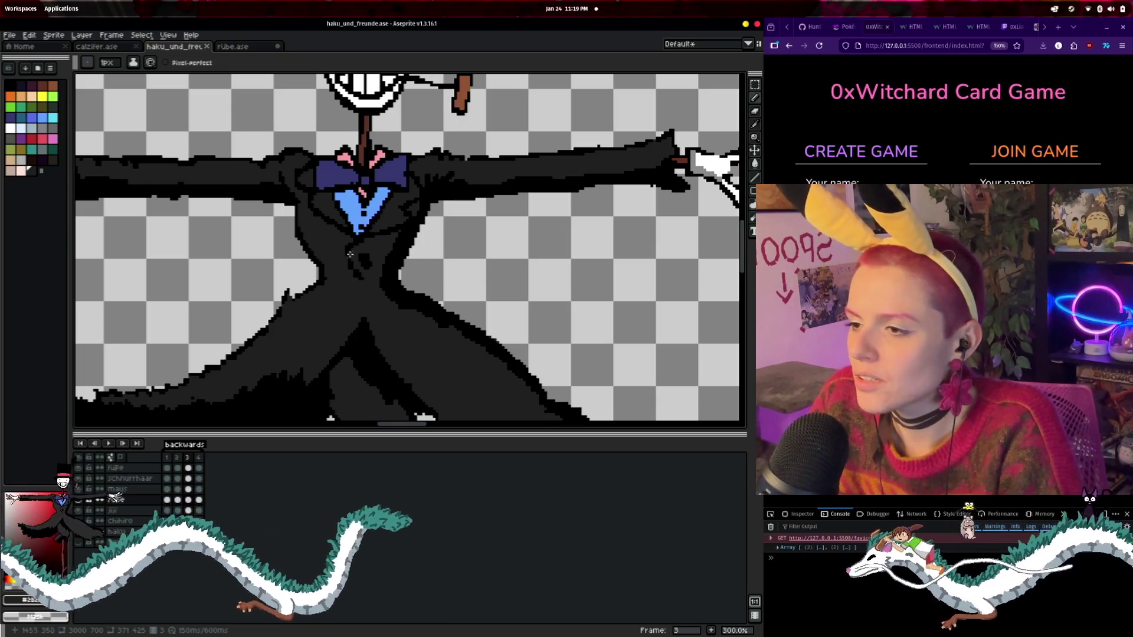
left_click(251, 48)
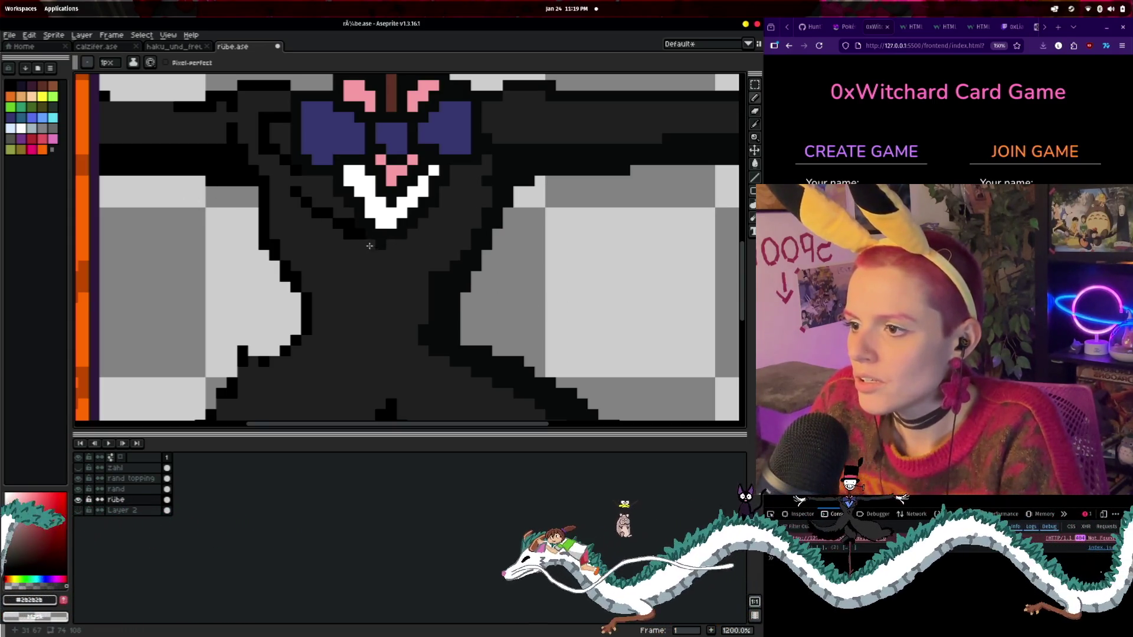
key("i")
key("b")
left_click_drag(386, 247, 357, 269)
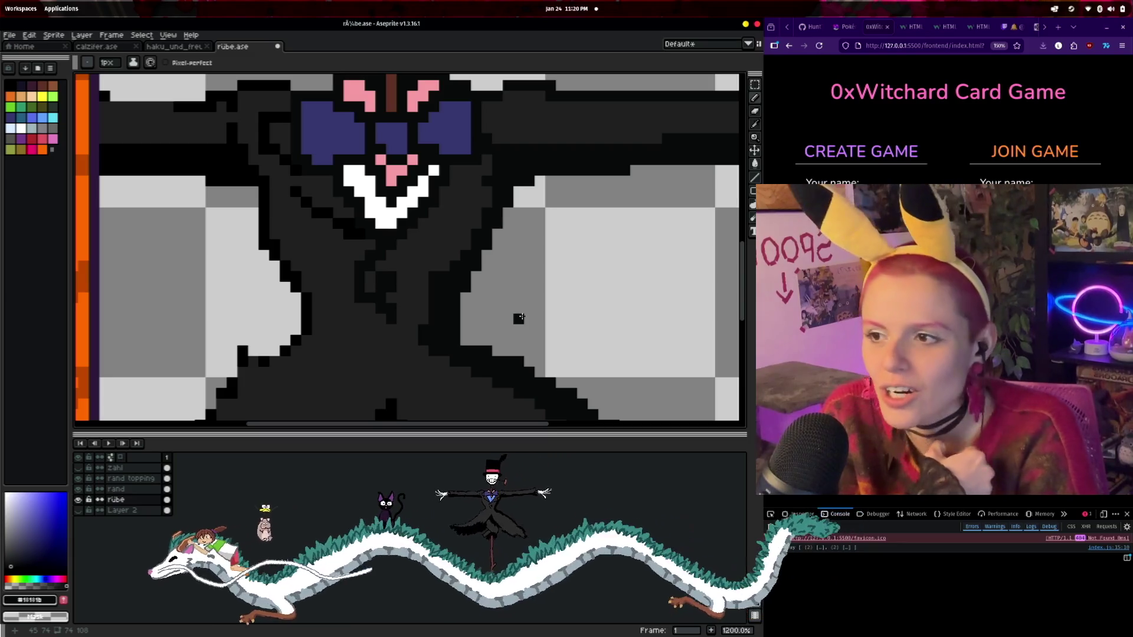
scroll(479, 267, "down", 3)
scroll(464, 297, "up", 3)
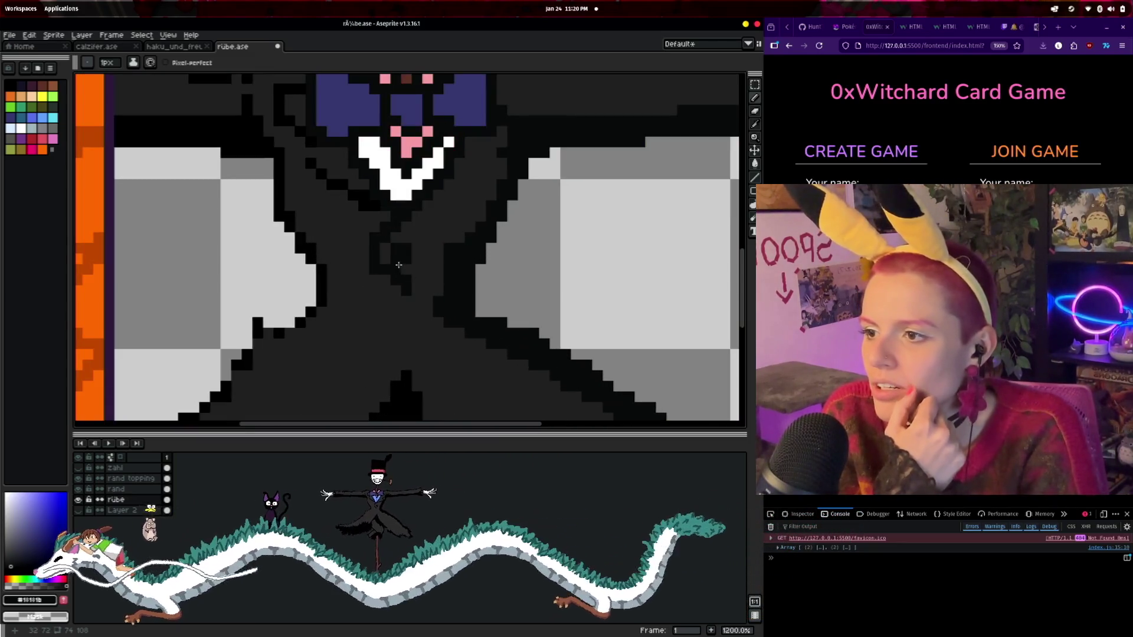
- Remove the stray pixel from the scarecrow's coat outline
scroll(532, 272, "down", 6)
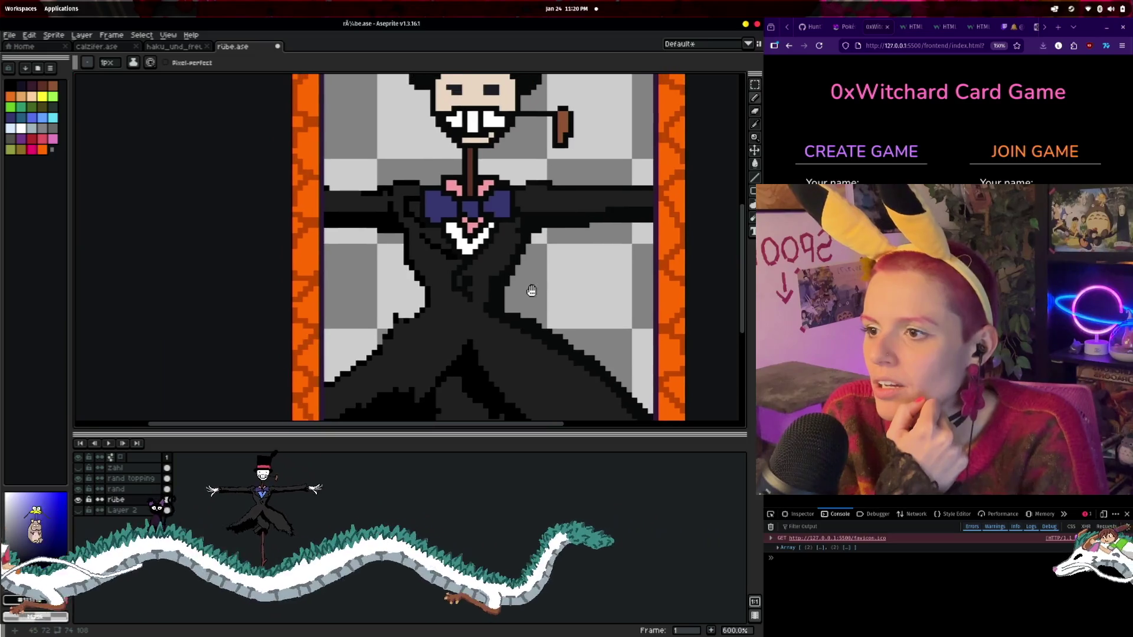
scroll(532, 291, "down", 1)
scroll(655, 334, "up", 2)
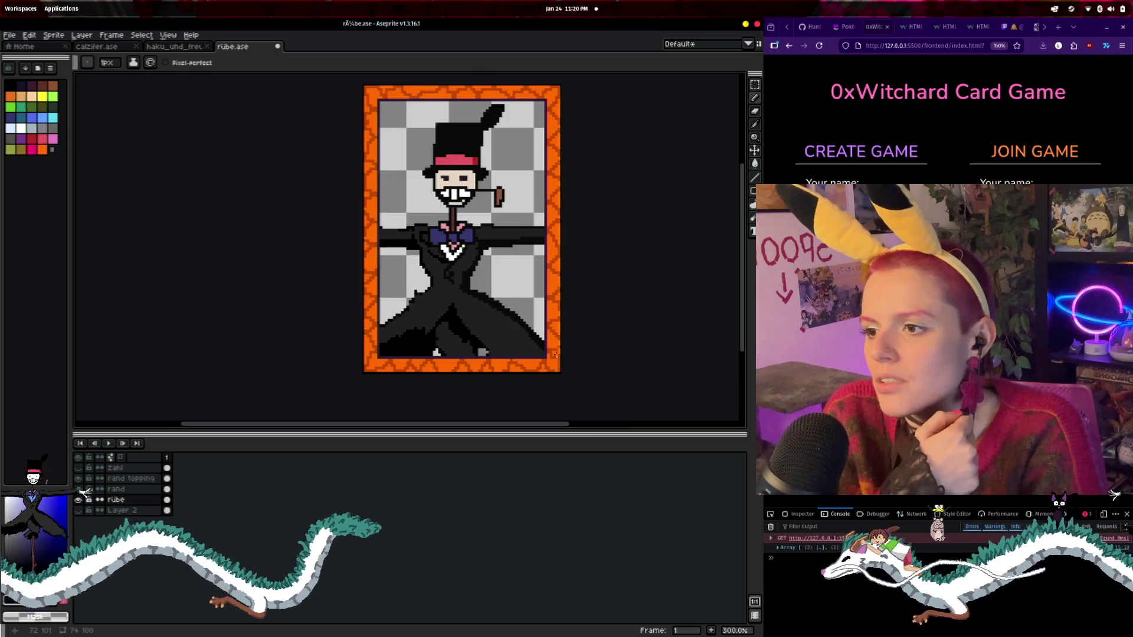
scroll(546, 247, "up", 4)
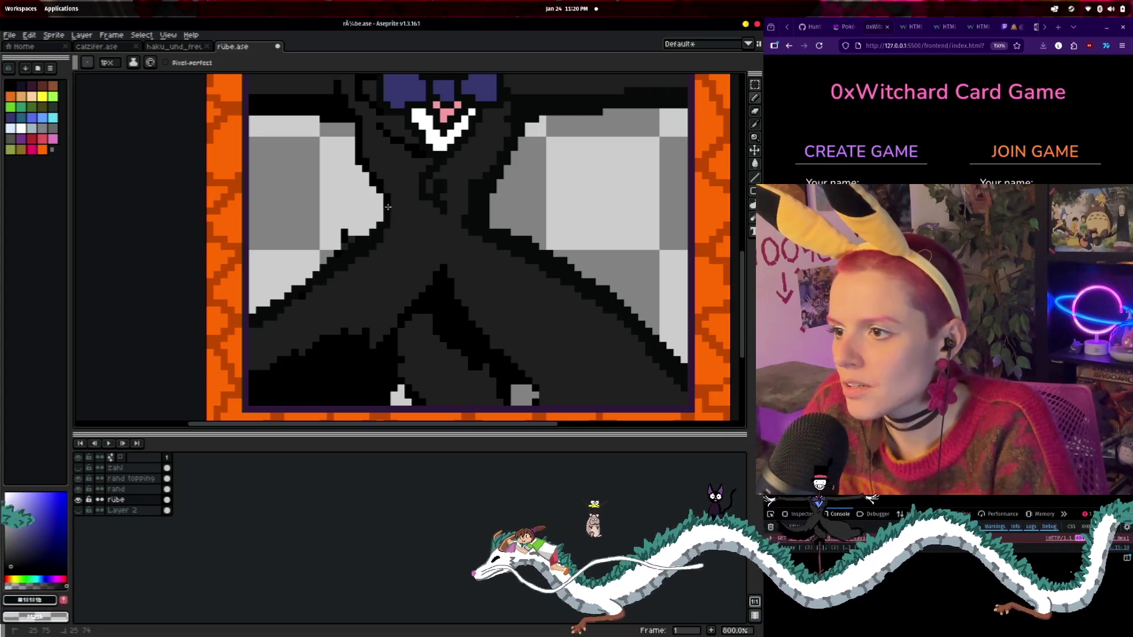
scroll(366, 168, "up", 3)
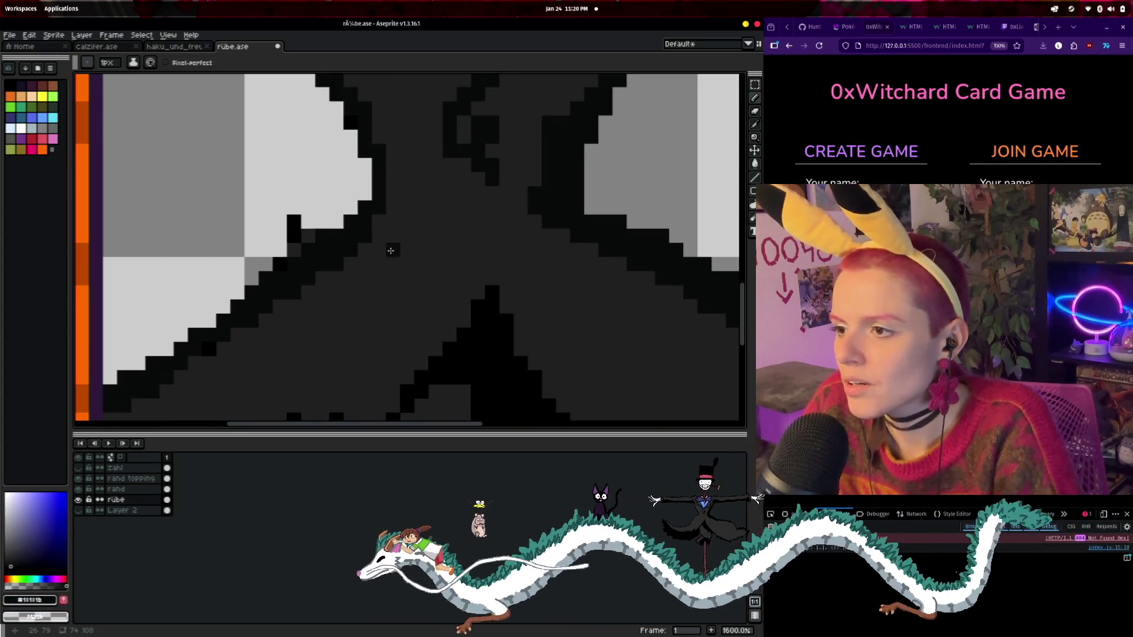
scroll(374, 222, "down", 1)
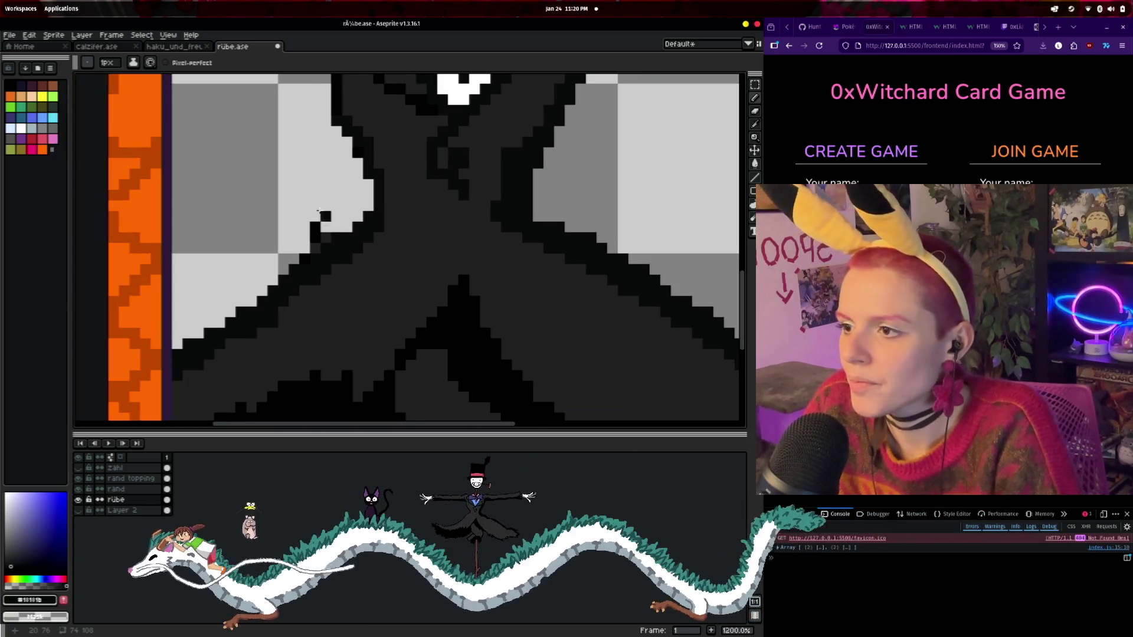
left_click(314, 233)
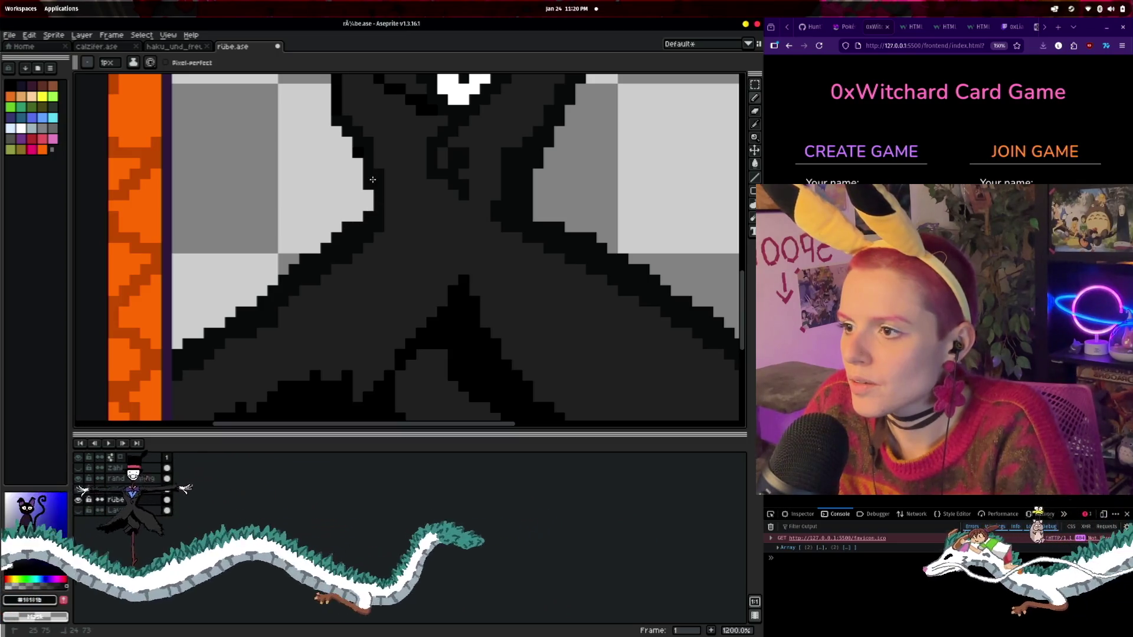
- Paint a light-grey patch on the coat below the bow tie, then pick the dark coat colour
scroll(378, 236, "down", 3)
scroll(389, 283, "up", 3)
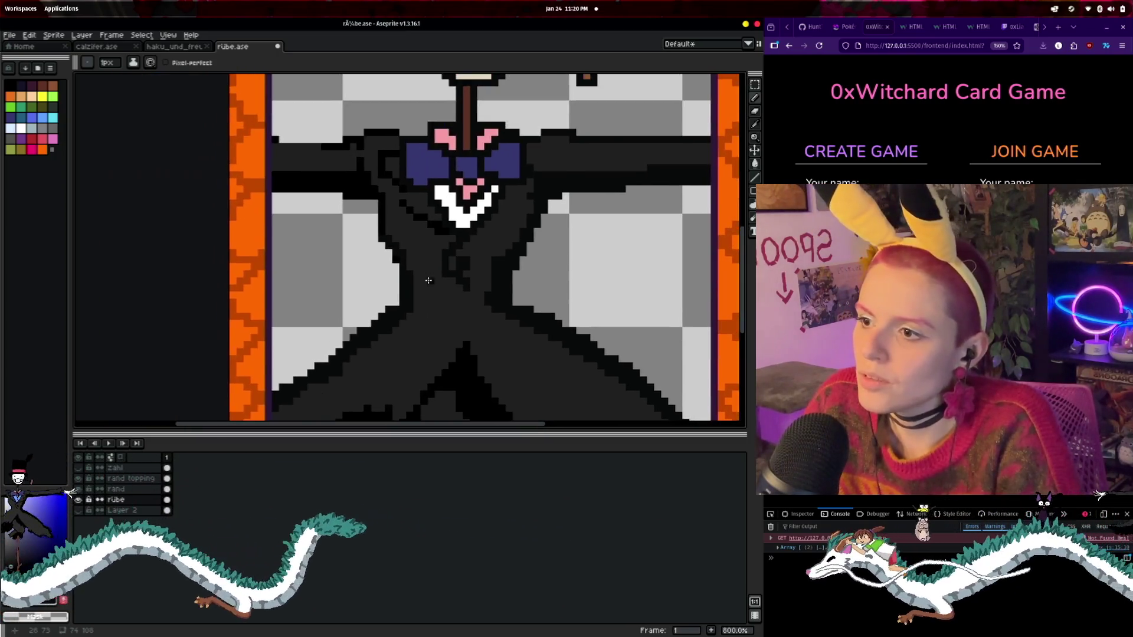
scroll(413, 266, "up", 2)
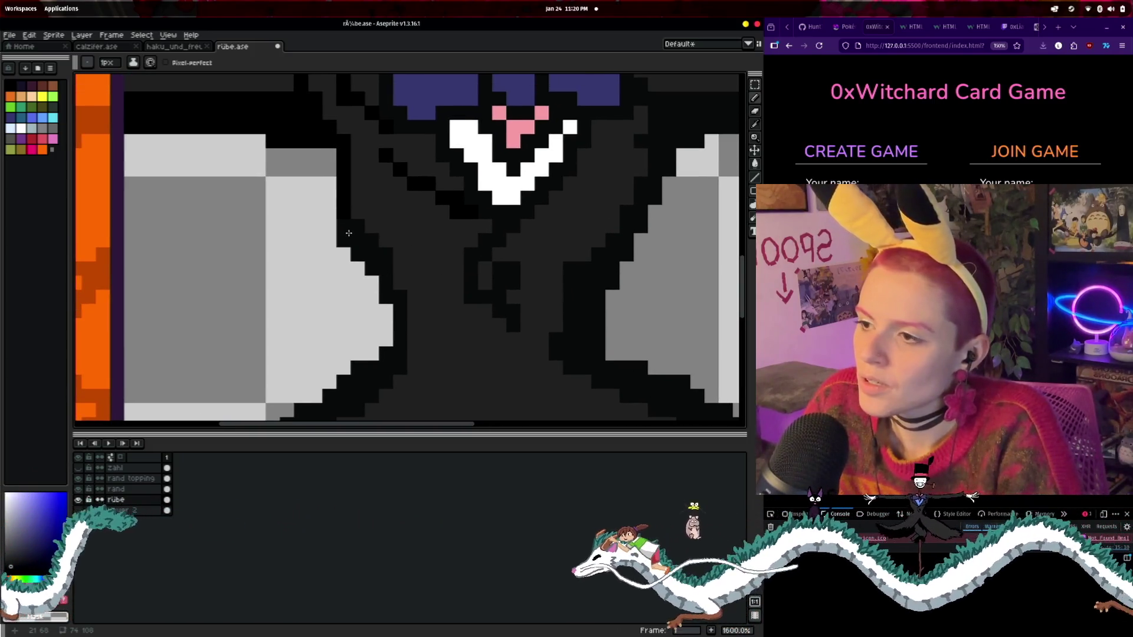
scroll(354, 178, "down", 3)
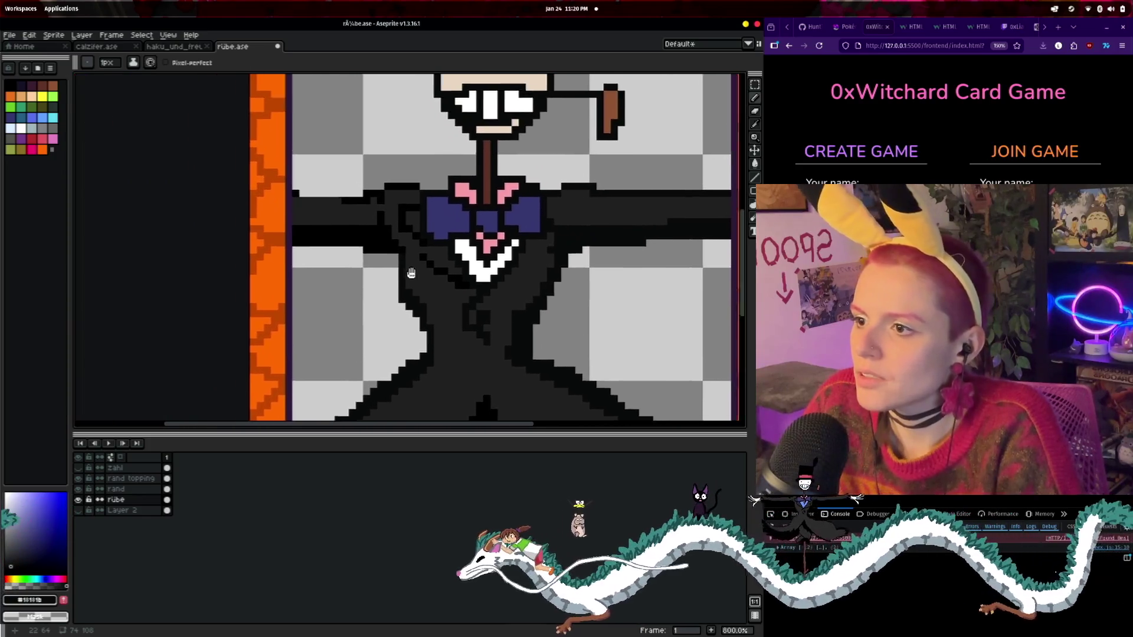
scroll(426, 315, "up", 2)
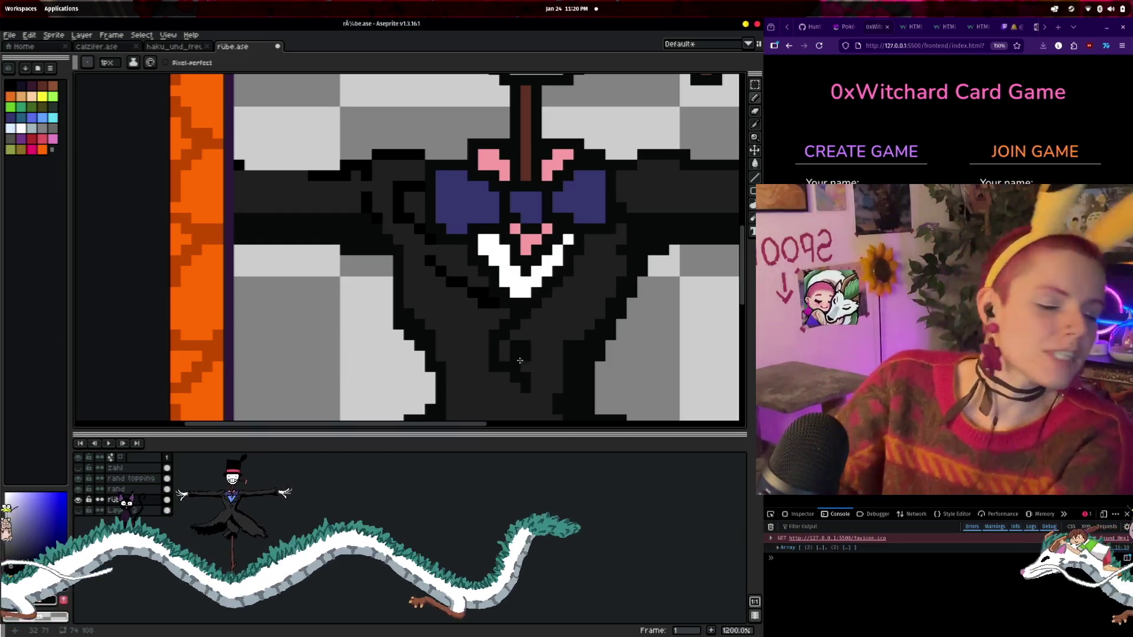
mouse_move(436, 263)
left_mouse_down()
mouse_move(441, 292)
mouse_move(483, 301)
left_mouse_up()
left_click(452, 329, "alt")
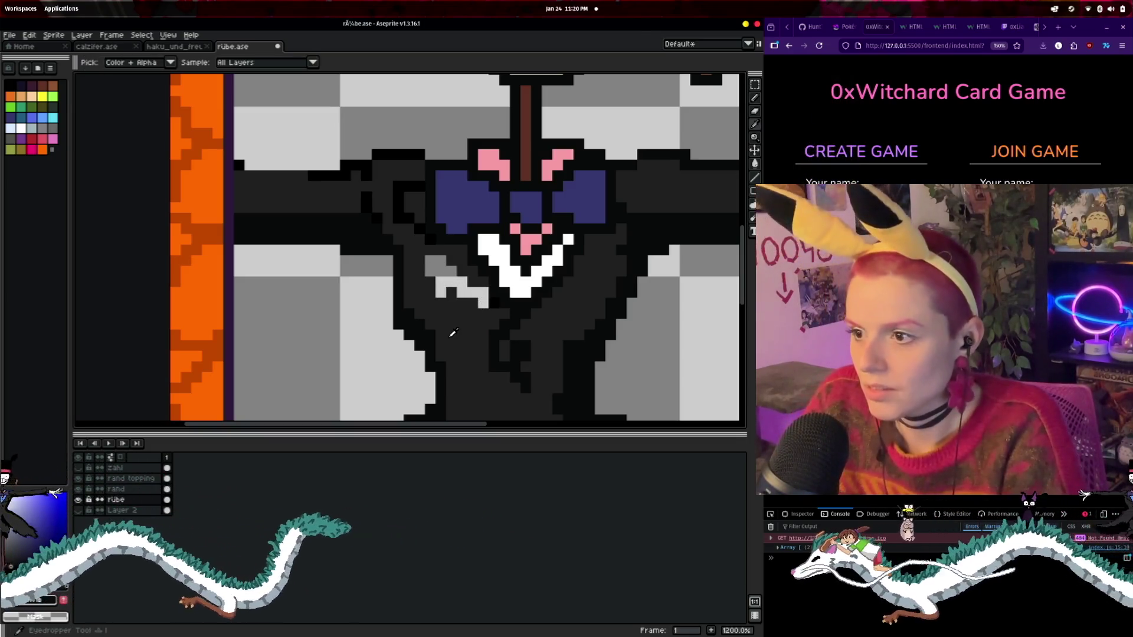
- Repaint most of the grey coat patch in dark grey #2b2b2b, leaving a few grey pixels
mouse_move(442, 284)
left_mouse_down()
mouse_move(486, 301)
mouse_move(528, 126)
mouse_move(481, 121)
mouse_move(485, 144)
mouse_move(370, 281)
left_mouse_up()
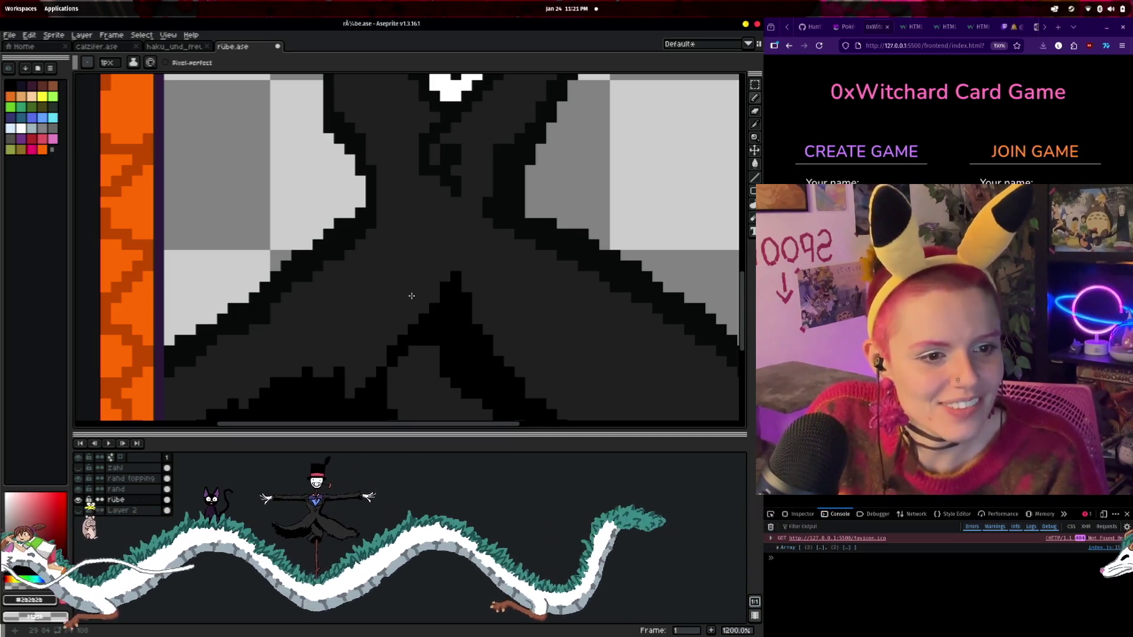
scroll(617, 231, "up", 5)
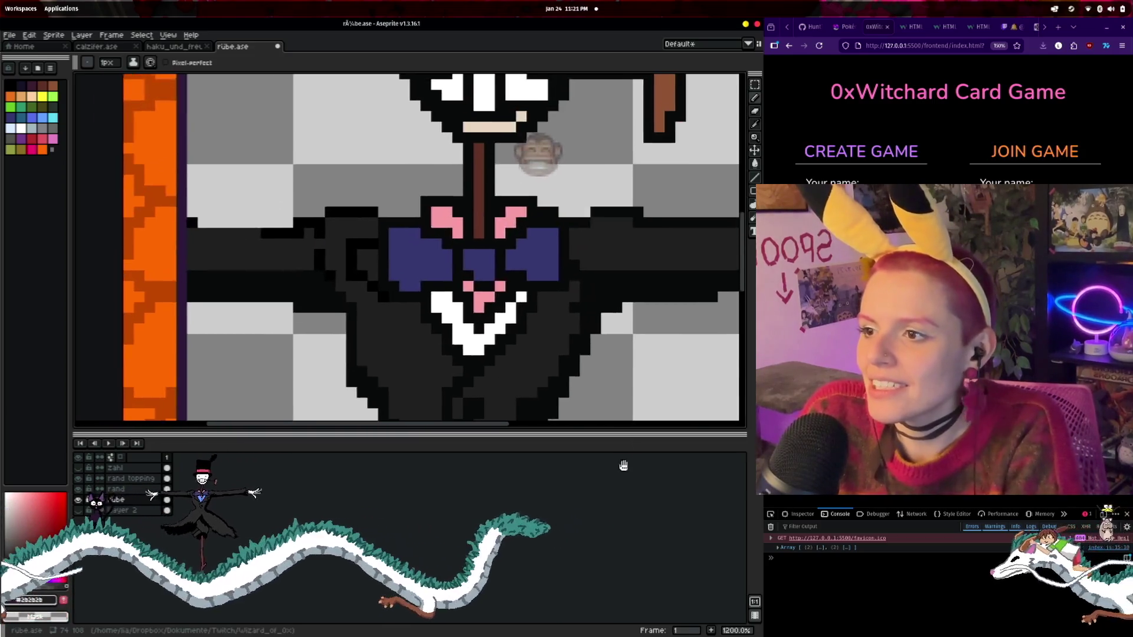
scroll(616, 230, "up", 3)
scroll(362, 283, "up", 1)
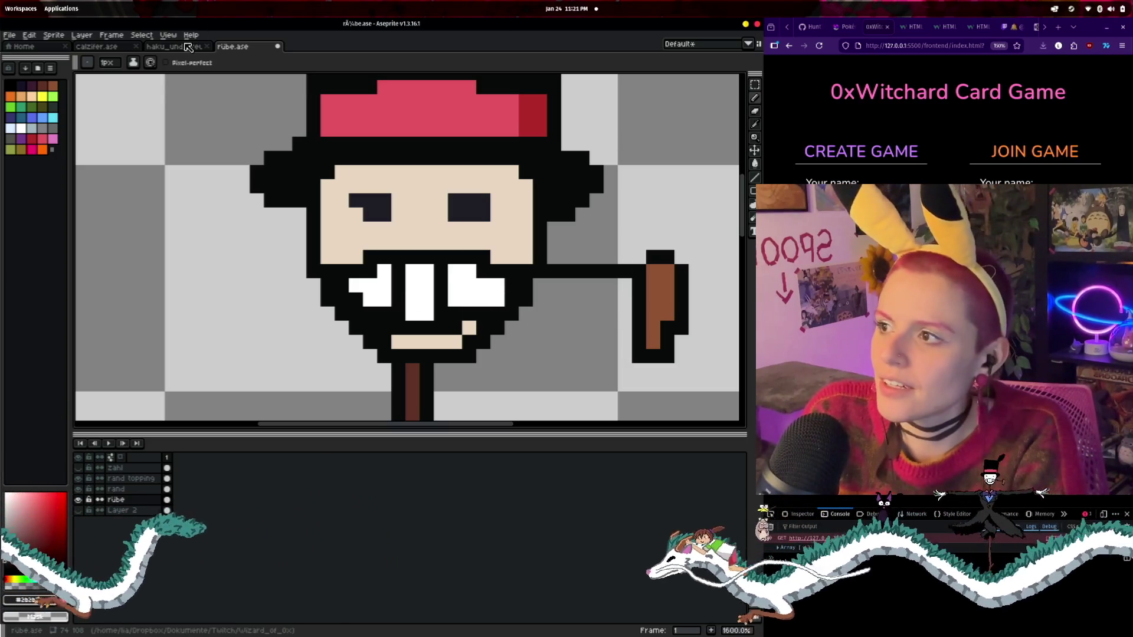
left_click(174, 46)
left_click_drag(265, 109, 299, 345)
scroll(507, 334, "up", 2)
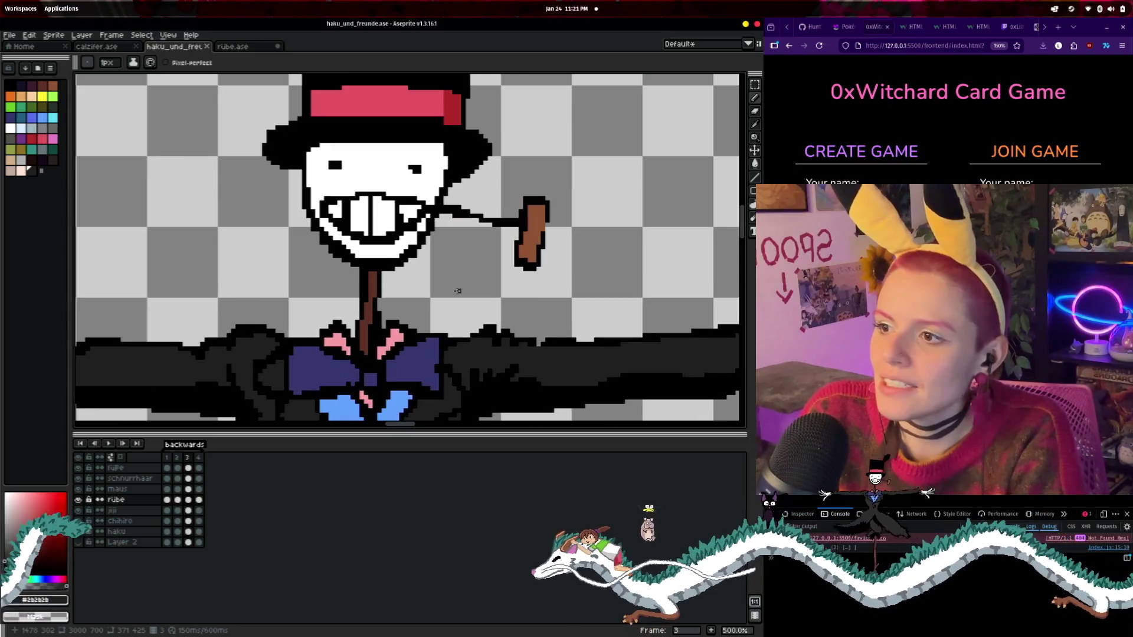
scroll(506, 334, "up", 1)
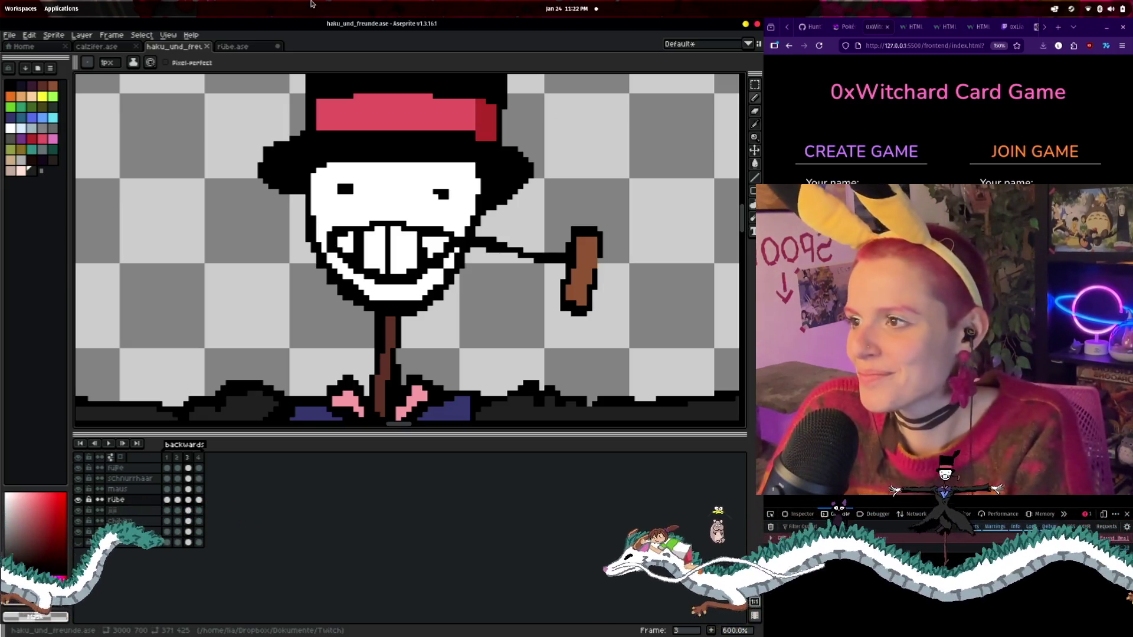
key("ctrl+Tab")
scroll(399, 123, "down", 2)
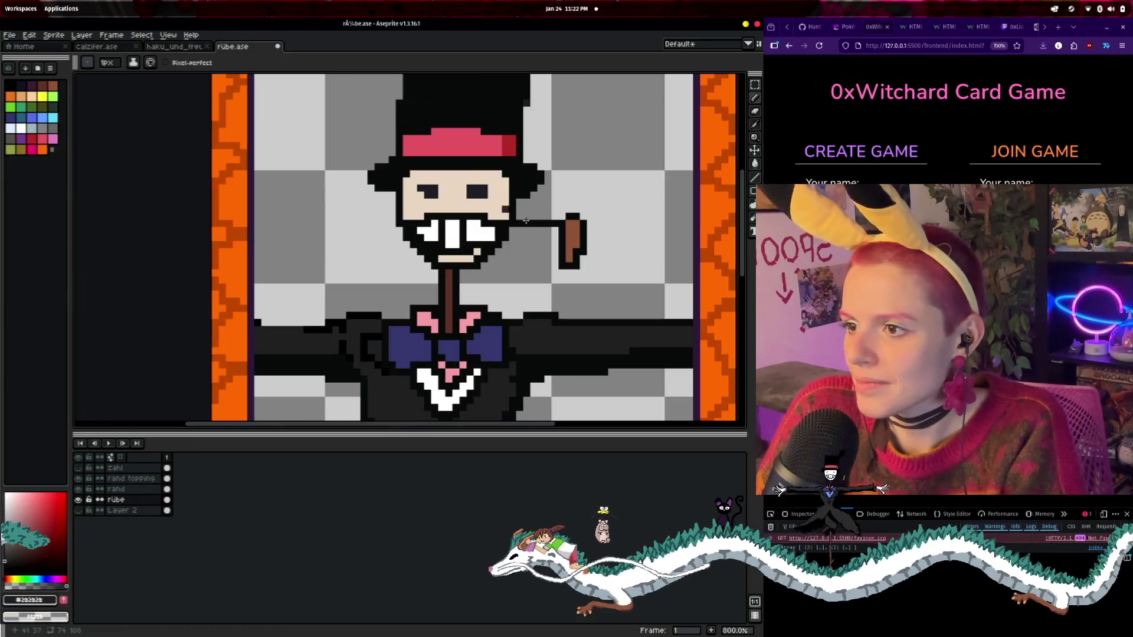
- Paint over the old left eye and grin with the face's beige skin colour
key("i")
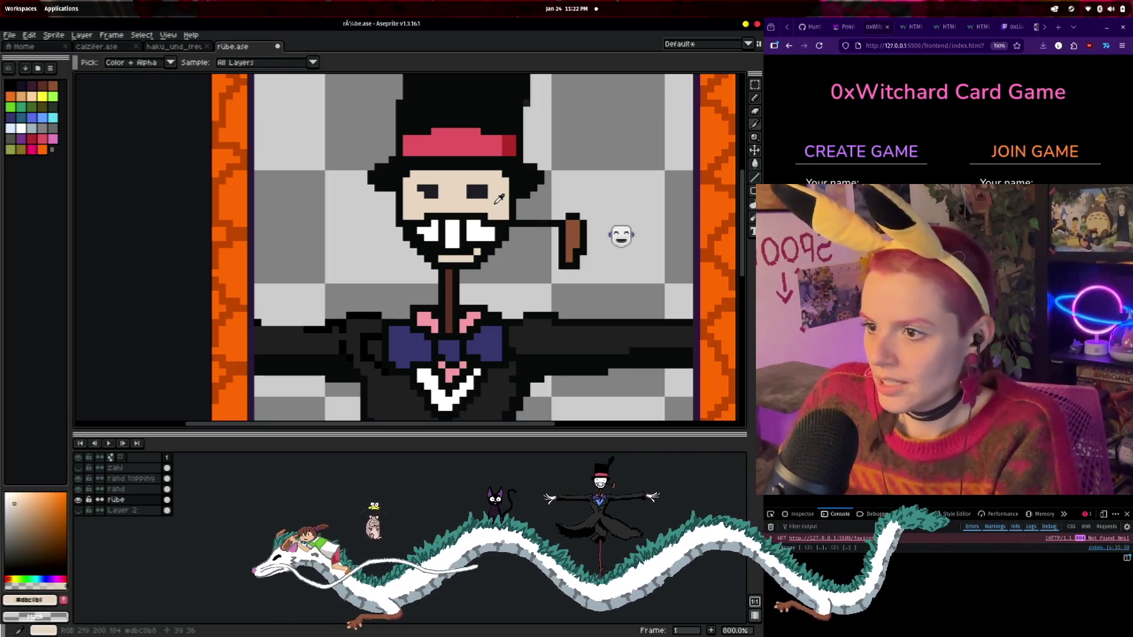
key("b")
scroll(486, 214, "up", 2)
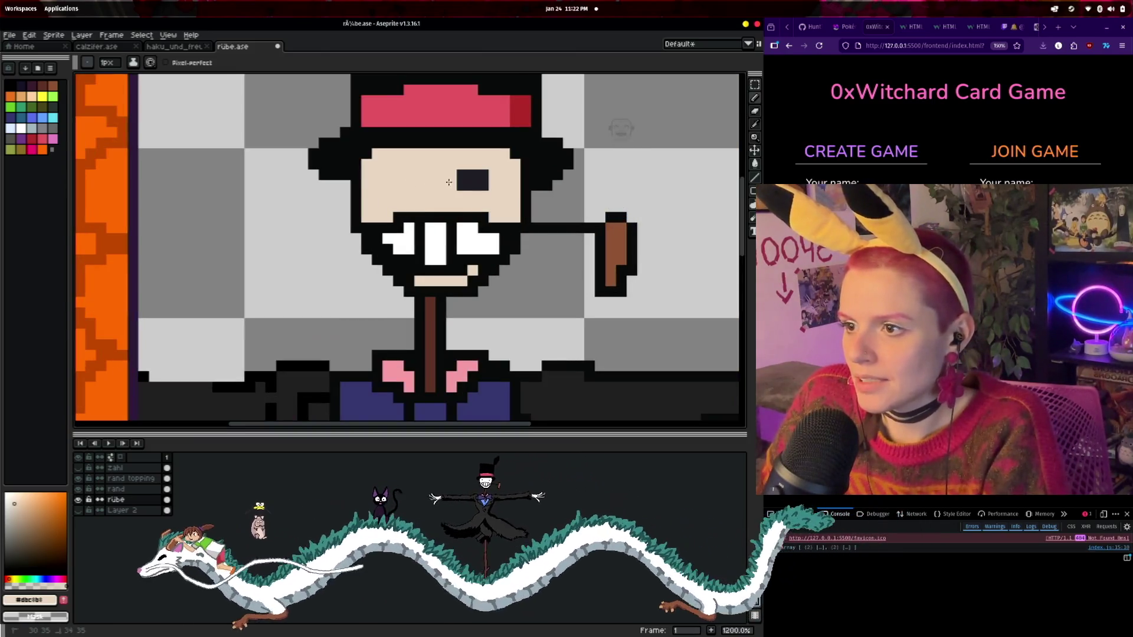
mouse_move(407, 239)
left_mouse_down()
mouse_move(447, 222)
mouse_move(392, 250)
left_mouse_up()
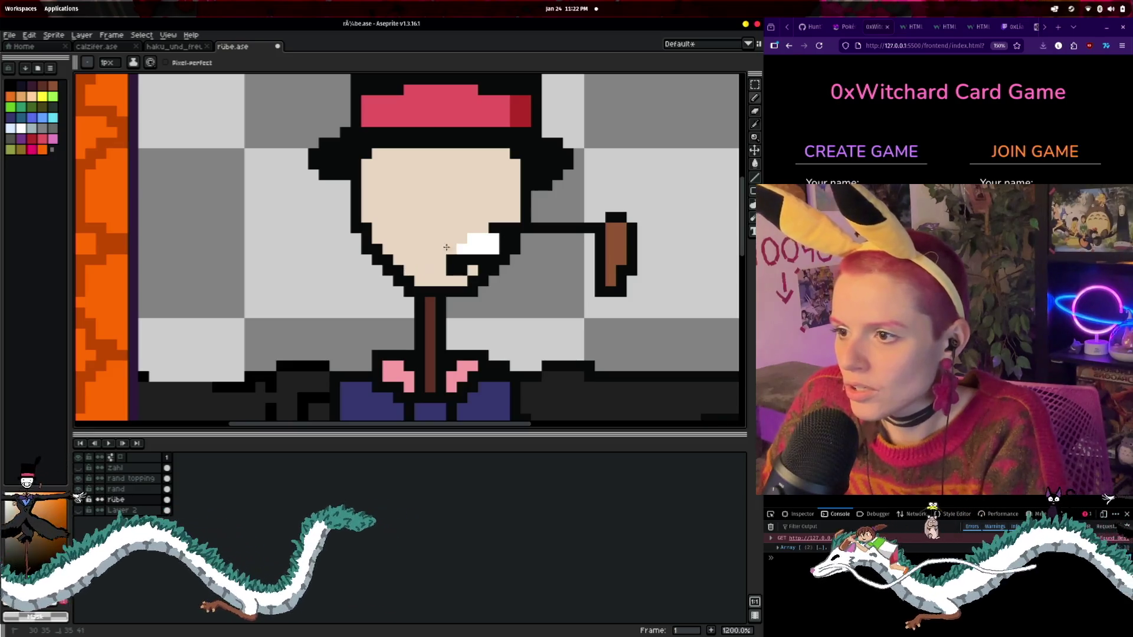
mouse_move(455, 263)
left_mouse_down()
mouse_move(478, 259)
mouse_move(462, 249)
left_mouse_up()
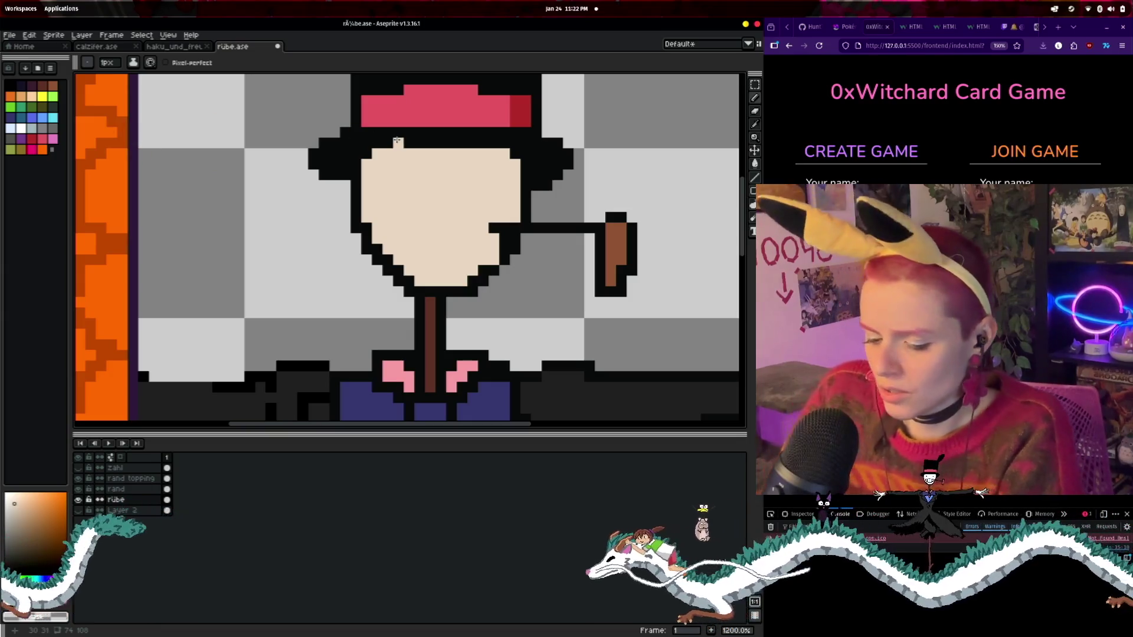
- Draw two small black rectangular eyes and check the Turnip Head reference image
left_click(397, 141, "alt")
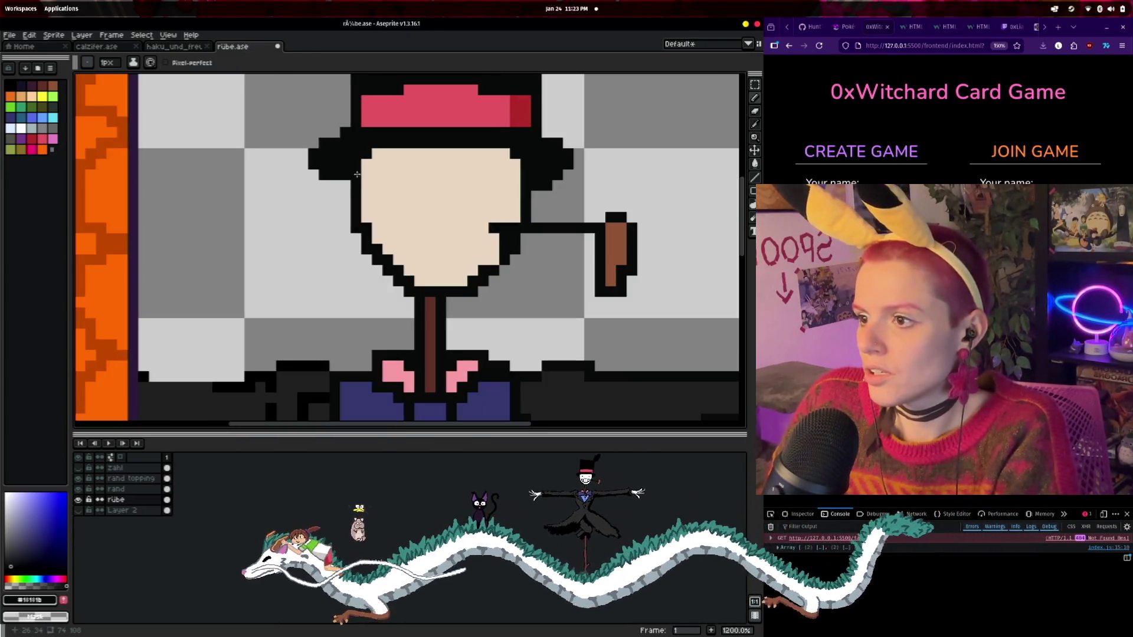
left_click(394, 182)
left_click_drag(389, 186, 392, 194)
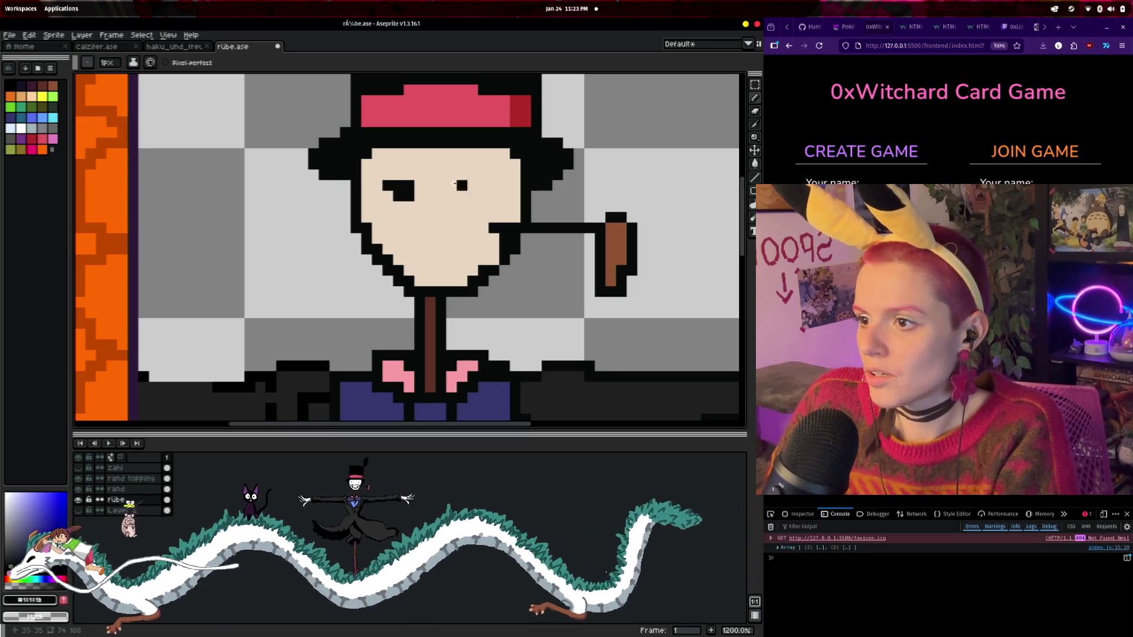
left_click_drag(472, 186, 484, 190)
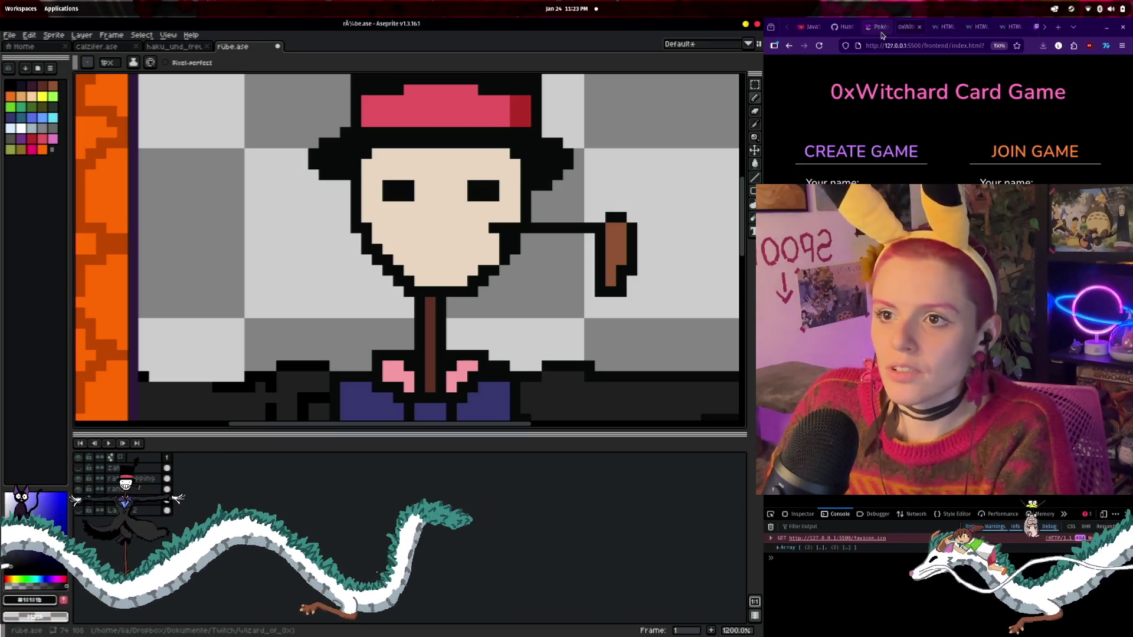
scroll(982, 29, "down", 2)
left_click(1021, 28)
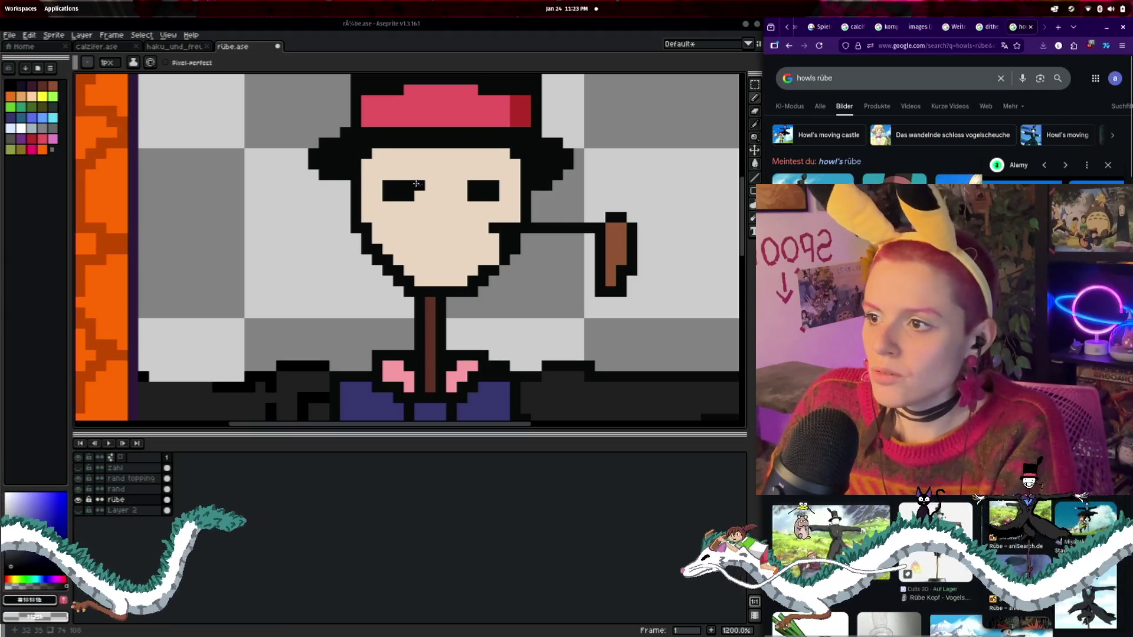
- Reshape both black eyes into small cross shapes
left_click(389, 197)
left_click_drag(414, 196, 407, 196)
left_click(399, 175)
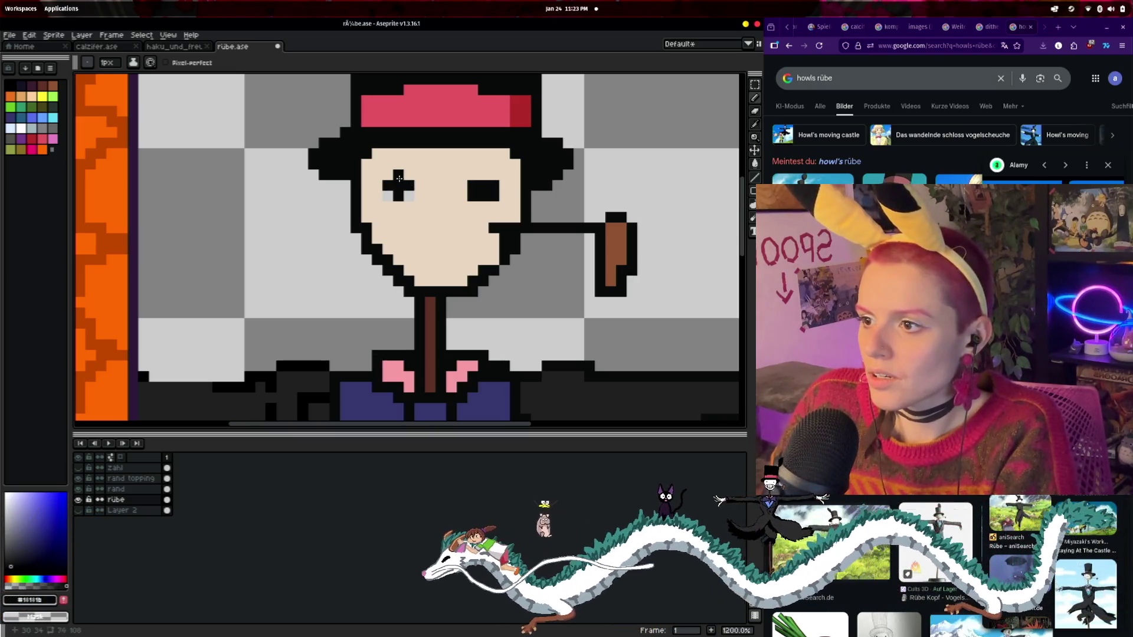
left_click(474, 196)
left_click(494, 196)
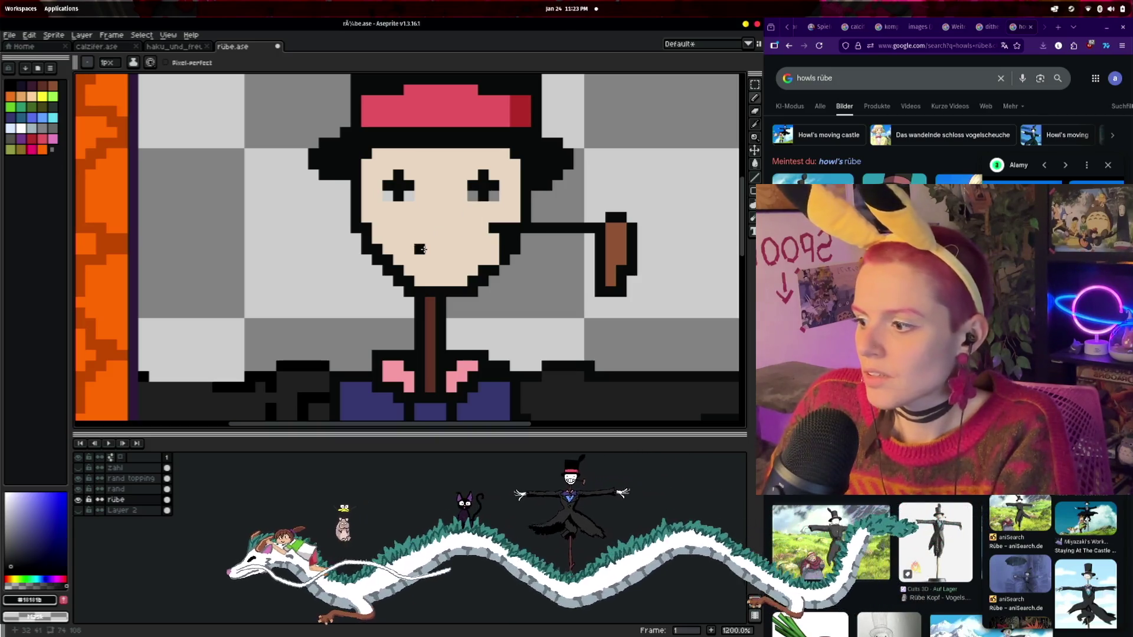
- Draw a black mouth line and beard outline across the lower face
scroll(445, 283, "up", 3)
scroll(445, 272, "down", 4)
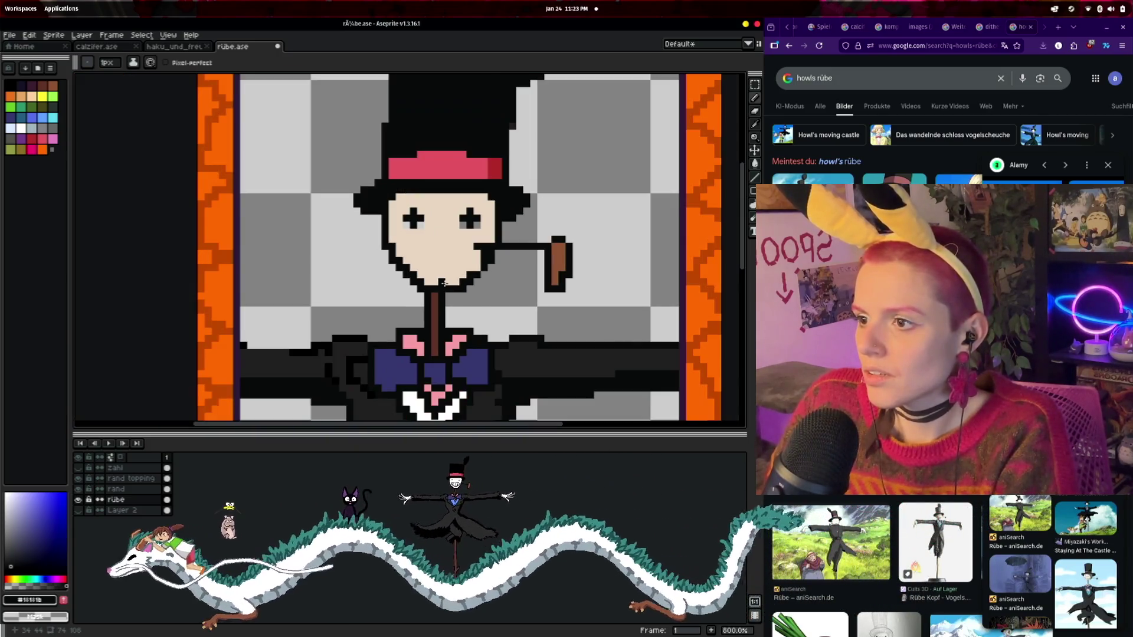
scroll(448, 260, "up", 1)
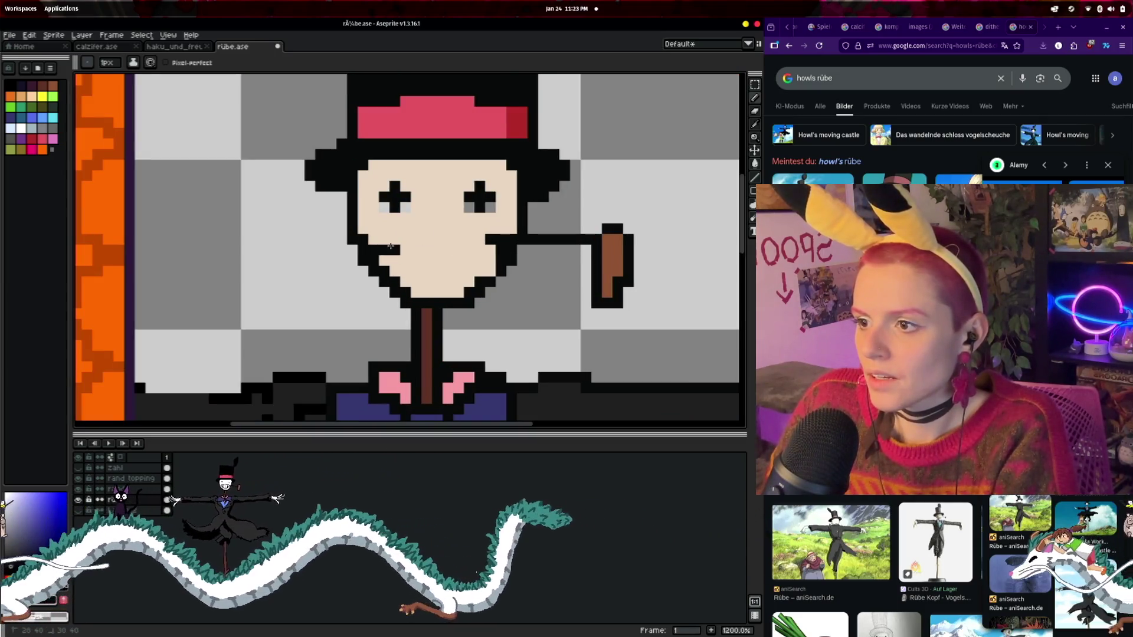
left_click_drag(392, 240, 485, 242)
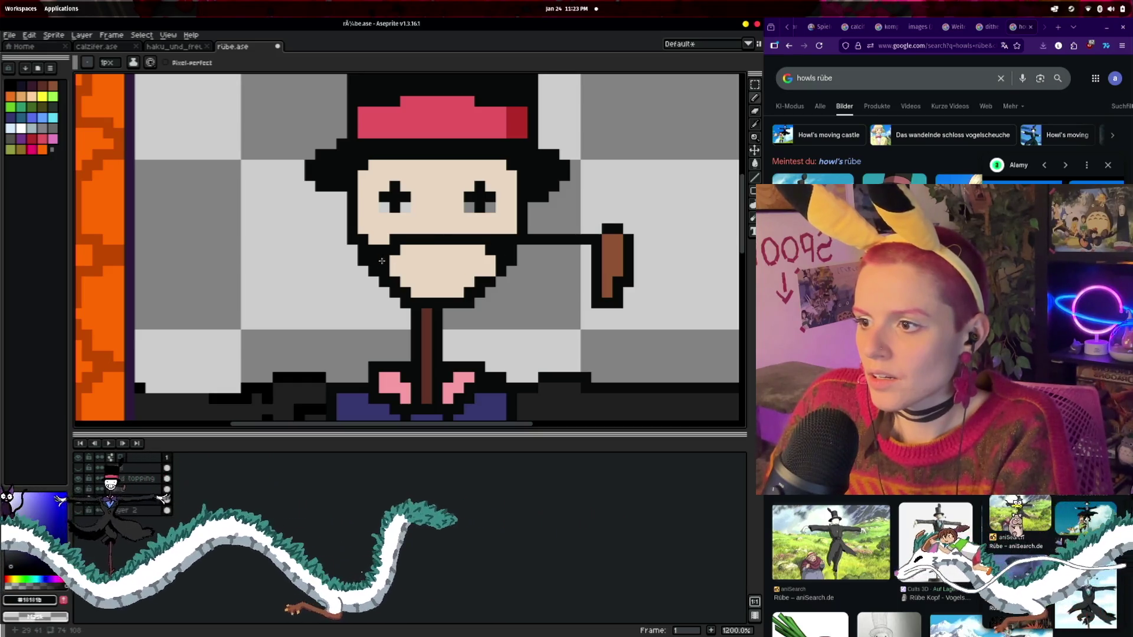
left_click_drag(413, 277, 401, 275)
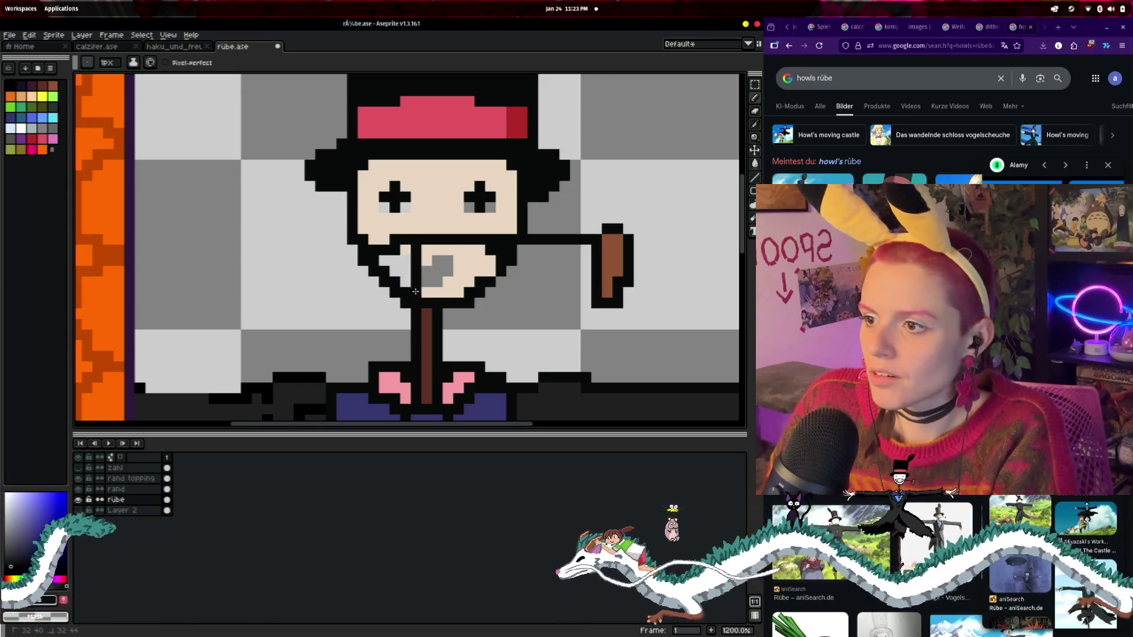
left_click_drag(413, 245, 416, 292)
- Extend the black beard over the grey mouth area and paint the teeth white
left_click_drag(448, 248, 469, 282)
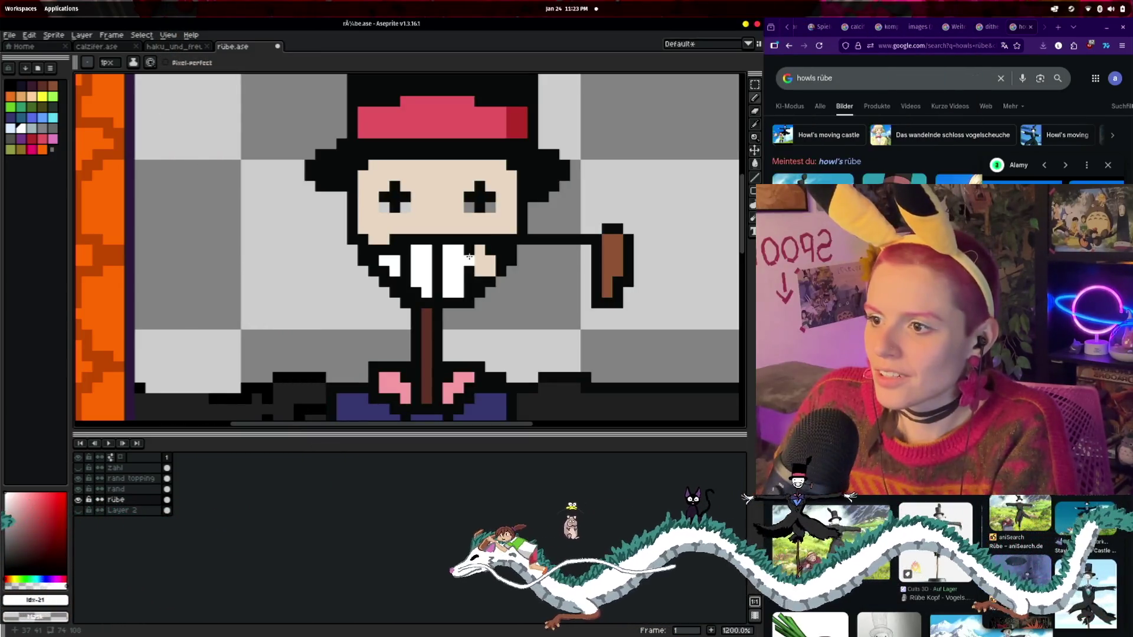
left_click(469, 256)
left_click(484, 265)
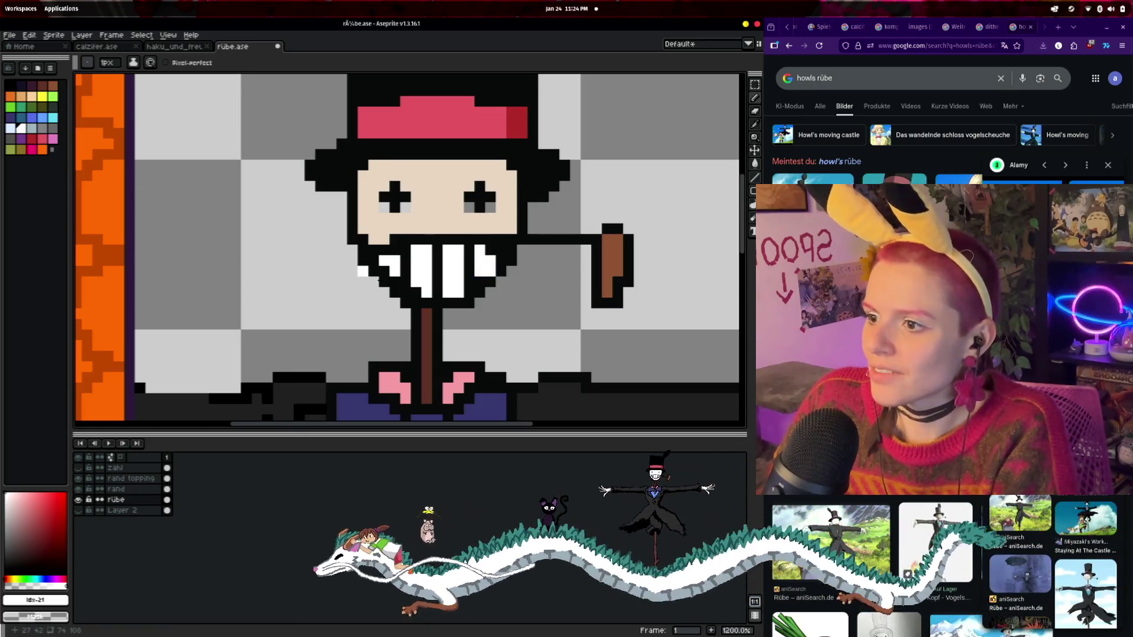
left_click(404, 268)
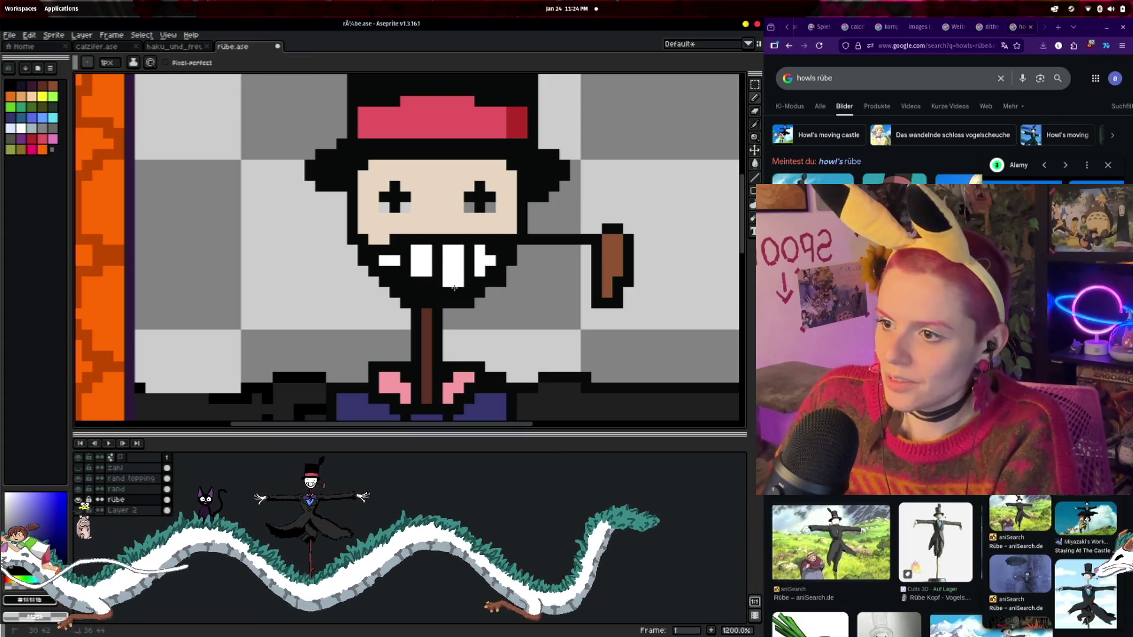
- Recolour the grey pixels under both eyes and two beard pixels in face beige
left_click(507, 217, "alt")
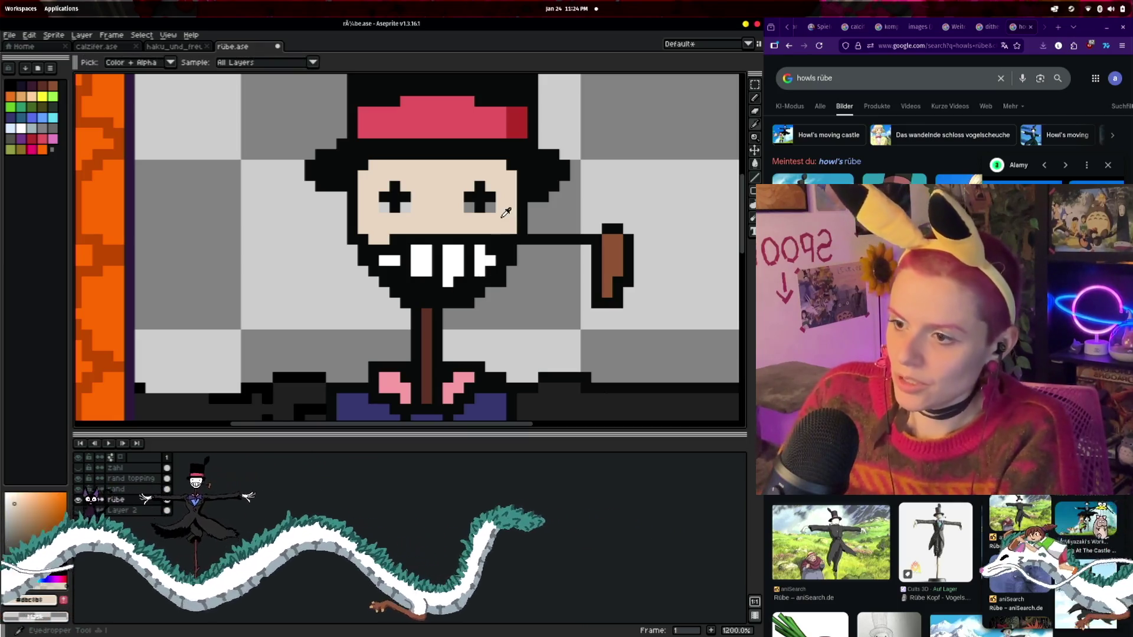
left_click(490, 207)
left_click(469, 208)
left_click(406, 207)
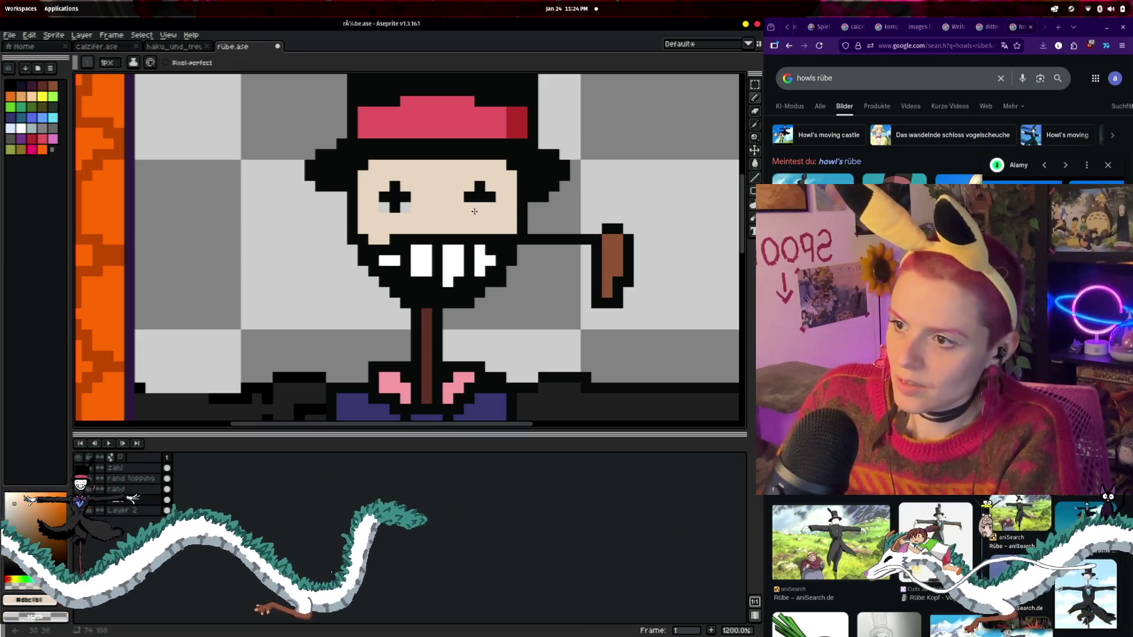
left_click(384, 208)
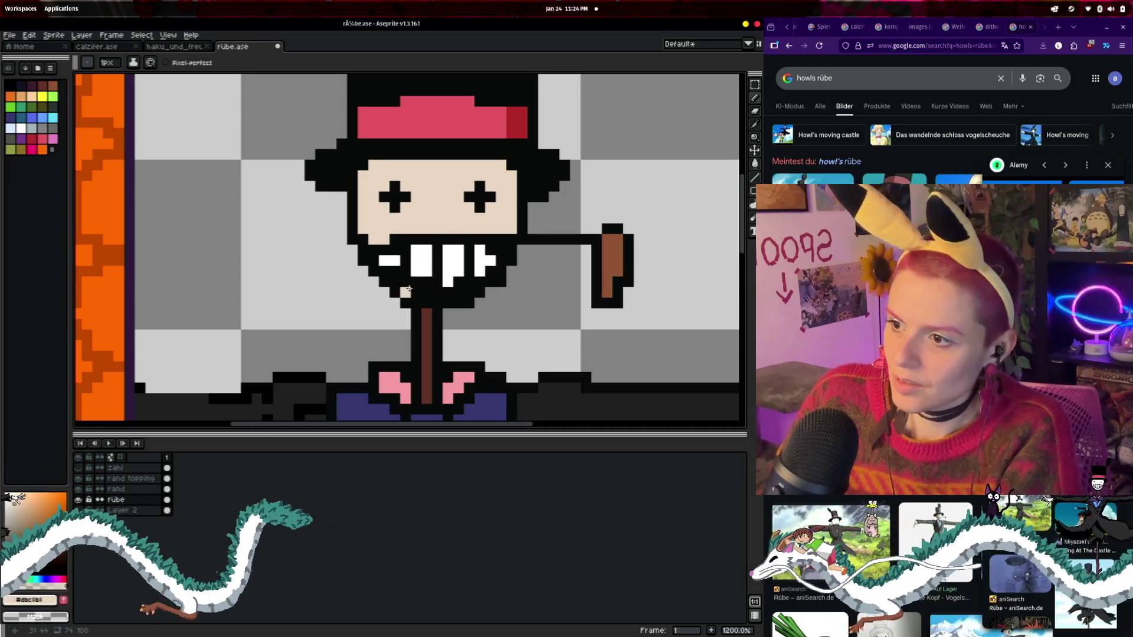
left_click(425, 292)
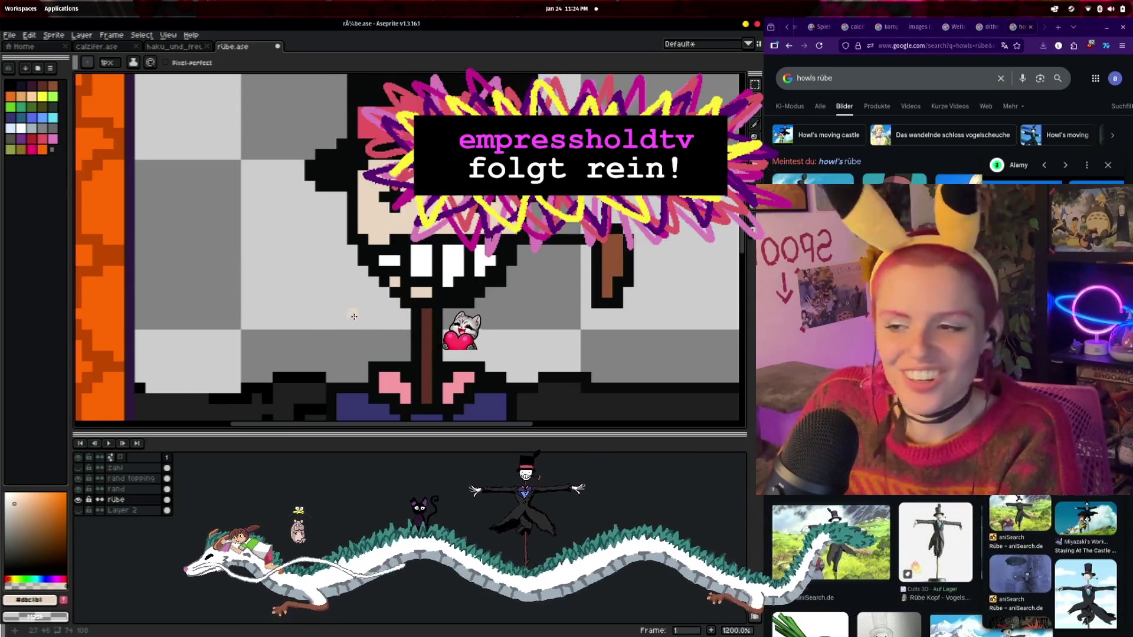
left_click(453, 293)
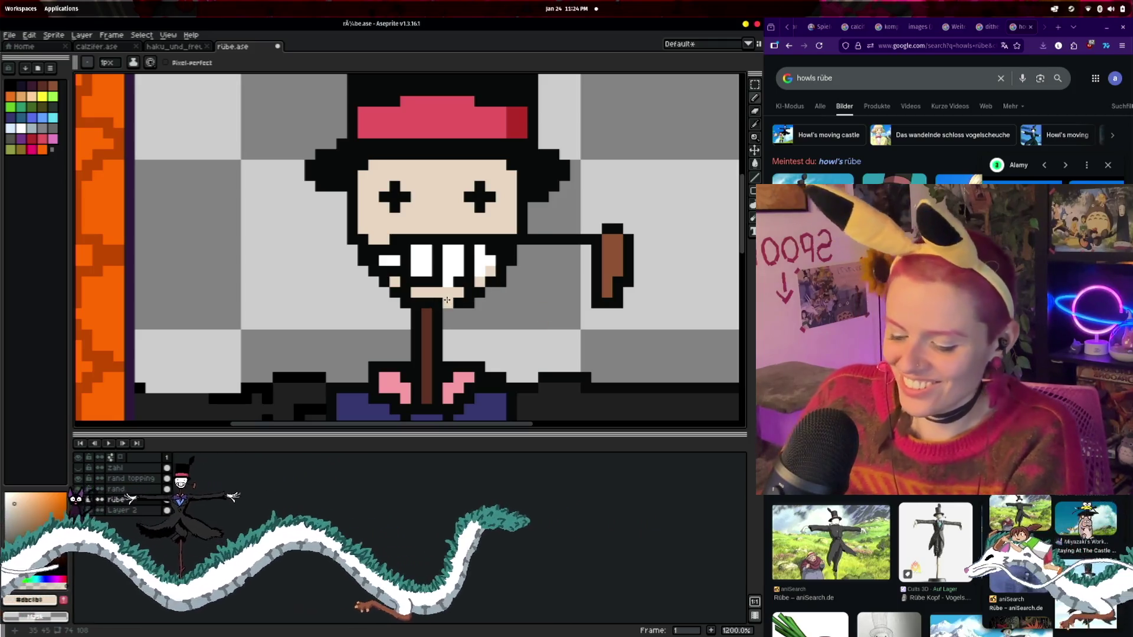
left_click(502, 245, "alt")
key("b")
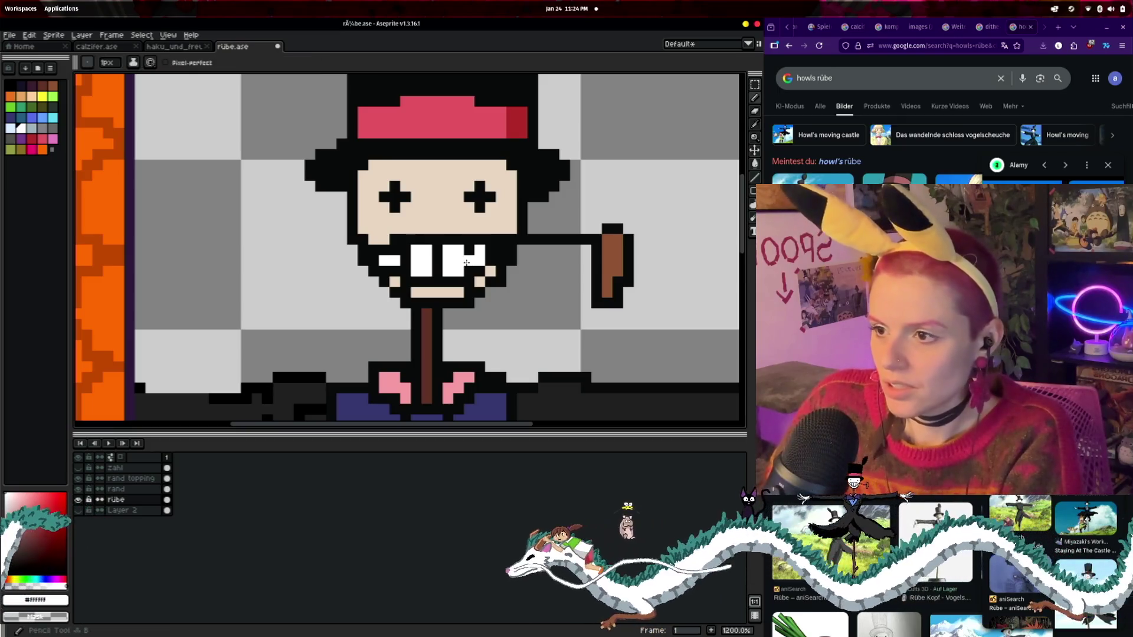
scroll(544, 293, "down", 4)
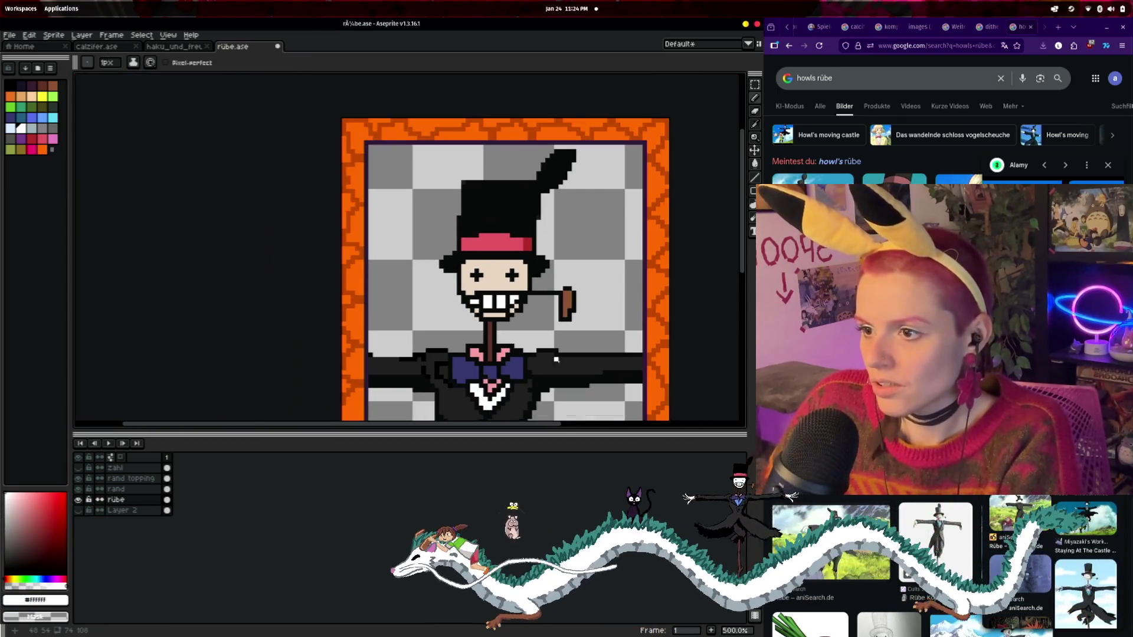
- Whiten the top of the left tooth, undoing a stray white pixel at the mouth corner
scroll(600, 368, "up", 2)
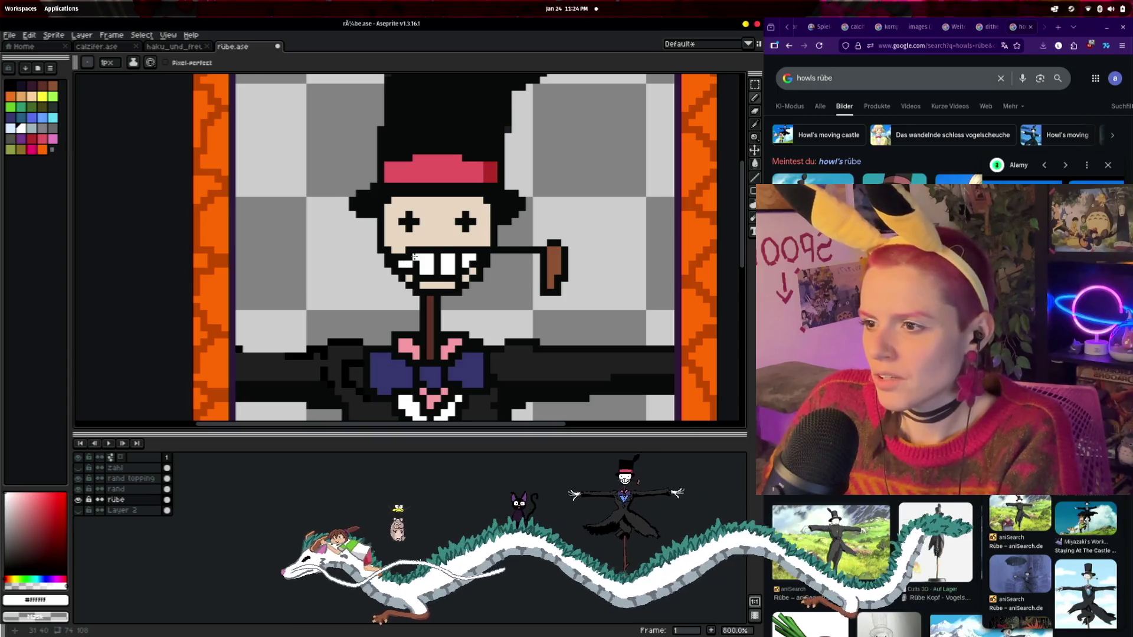
scroll(408, 255, "up", 3)
left_click(403, 256)
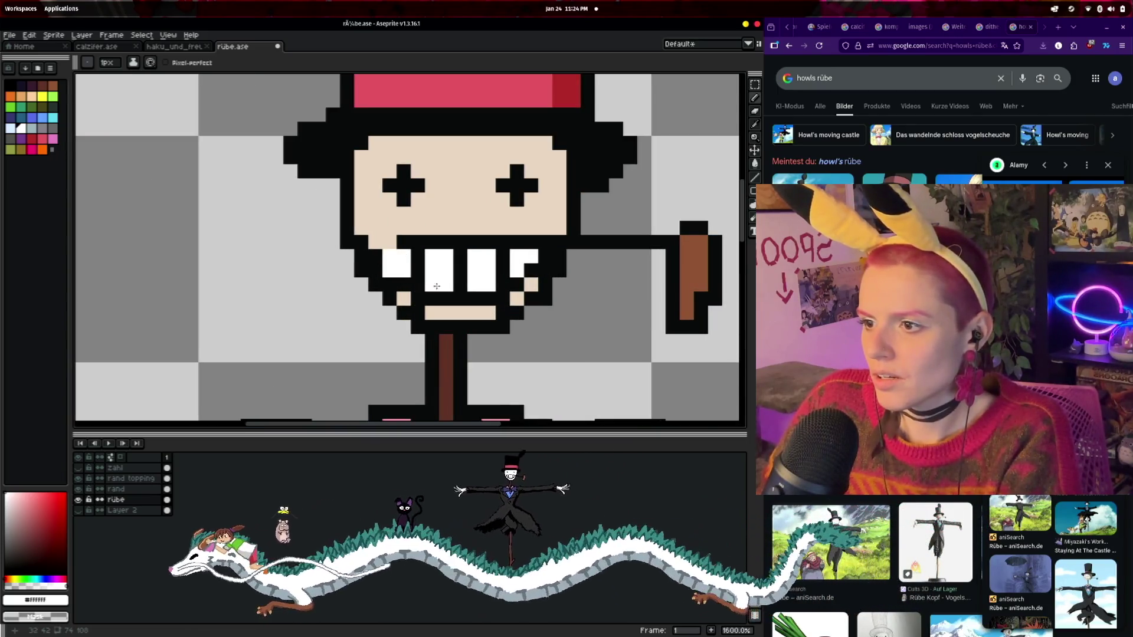
left_click(511, 299)
key("ctrl+z")
left_click(383, 243, "alt")
- Add near-black pixels below the teeth and beside the right tooth
scroll(587, 326, "down", 4)
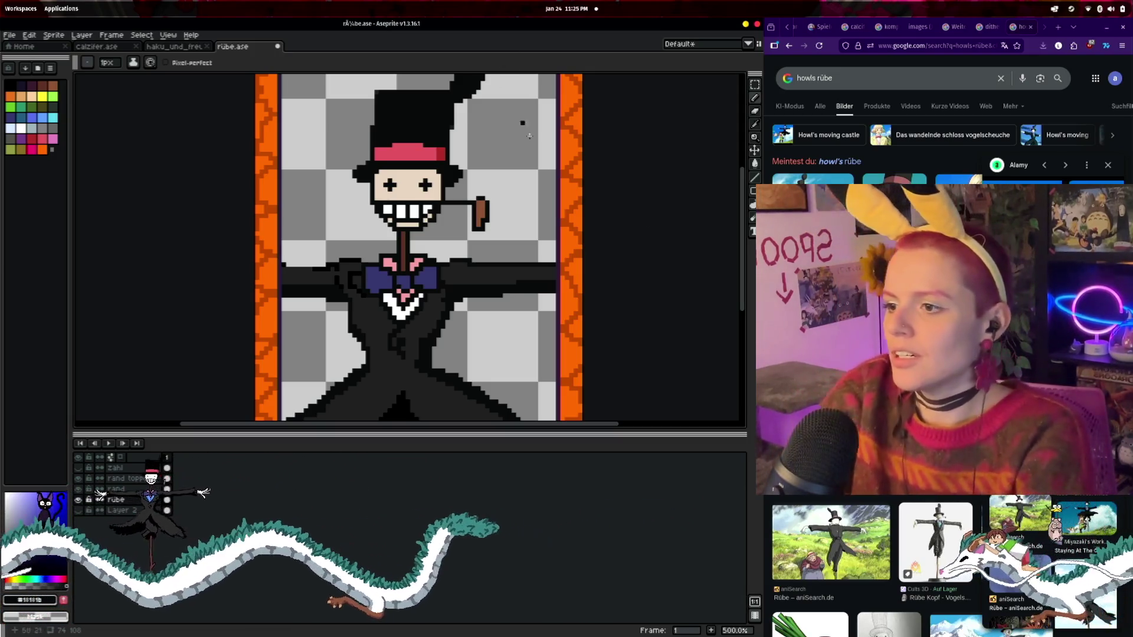
scroll(463, 224, "up", 2)
left_click_drag(463, 223, 506, 298)
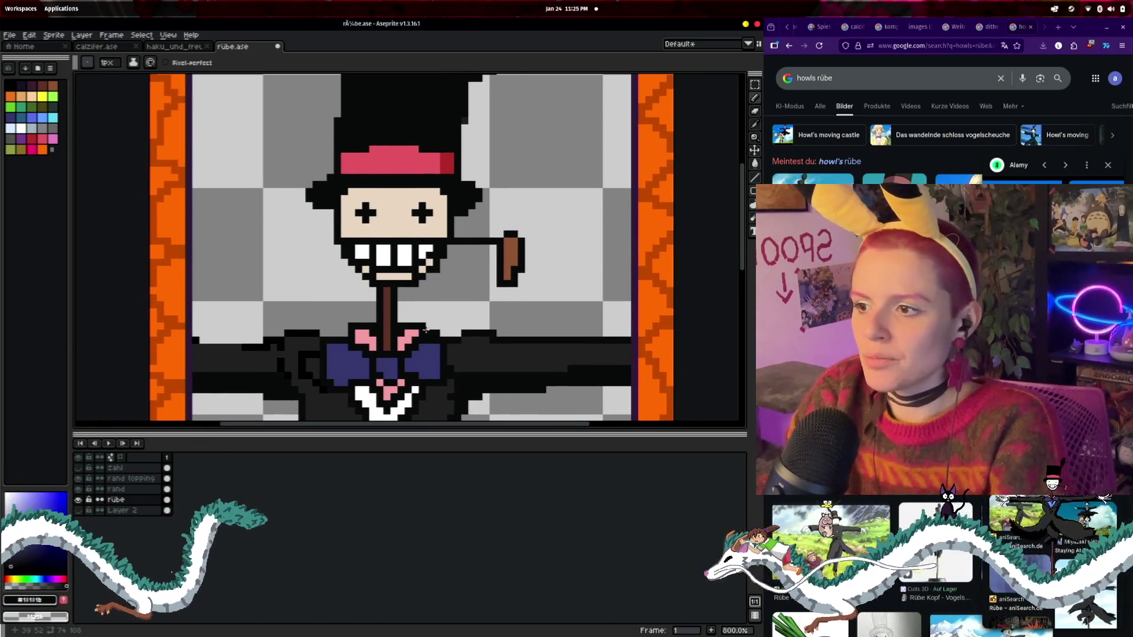
scroll(426, 330, "up", 2)
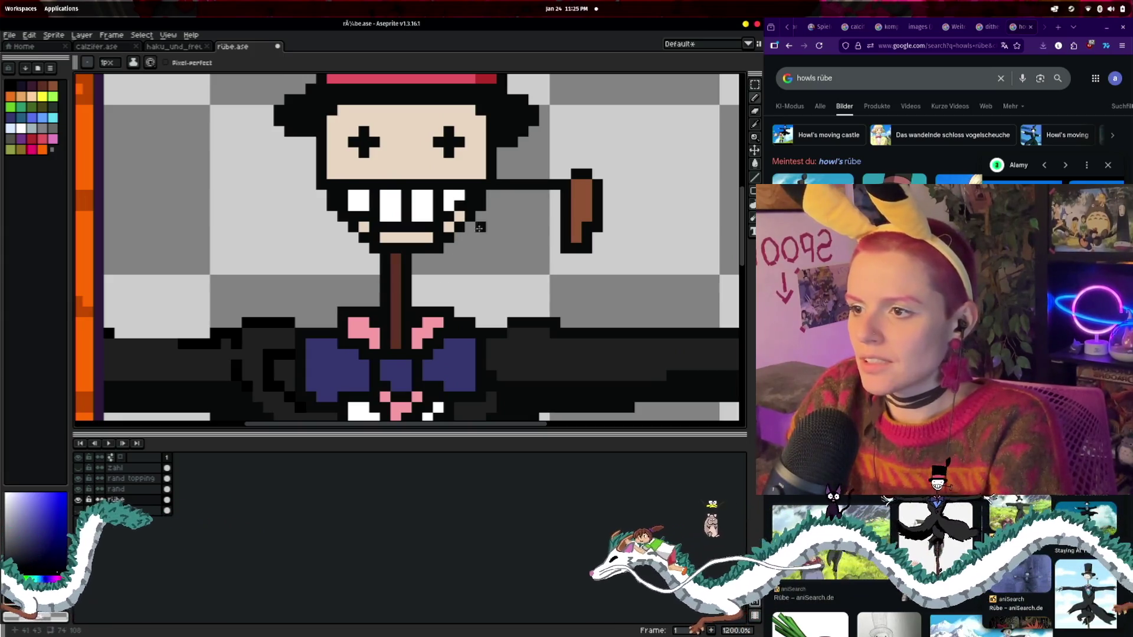
scroll(522, 259, "up", 1)
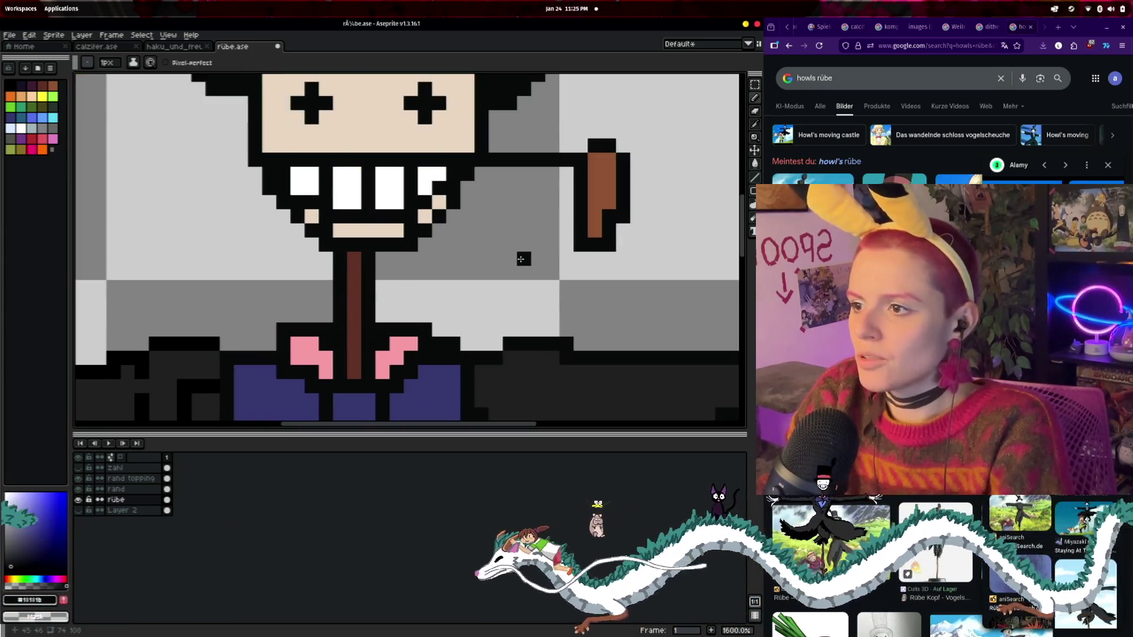
left_click_drag(519, 254, 507, 330)
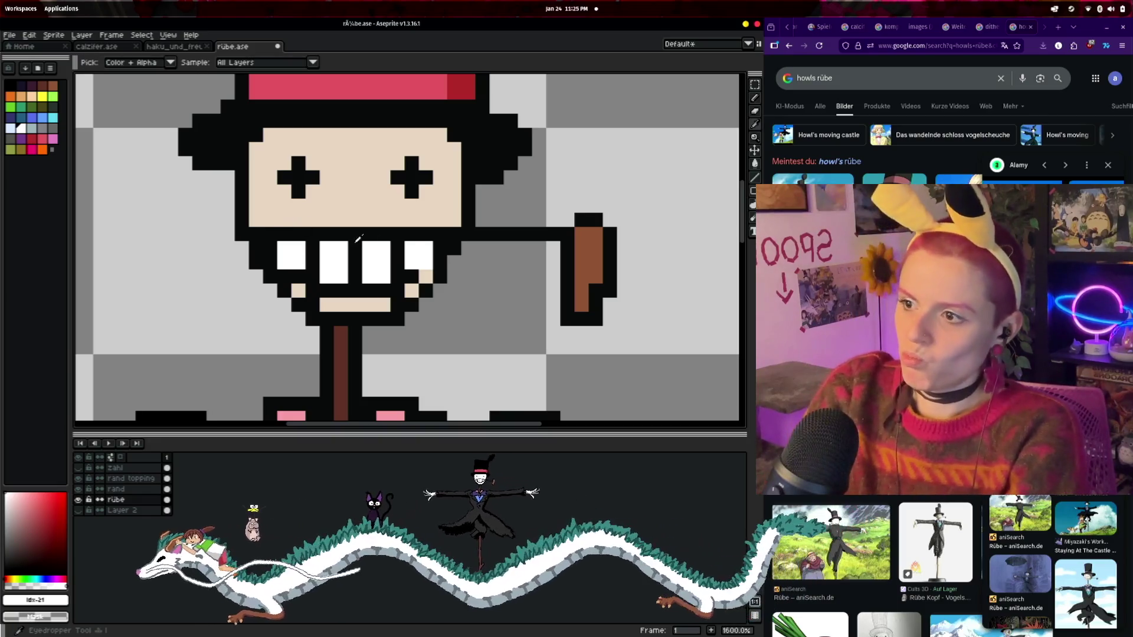
left_click(442, 262, "alt")
left_click(443, 329)
left_click(426, 276)
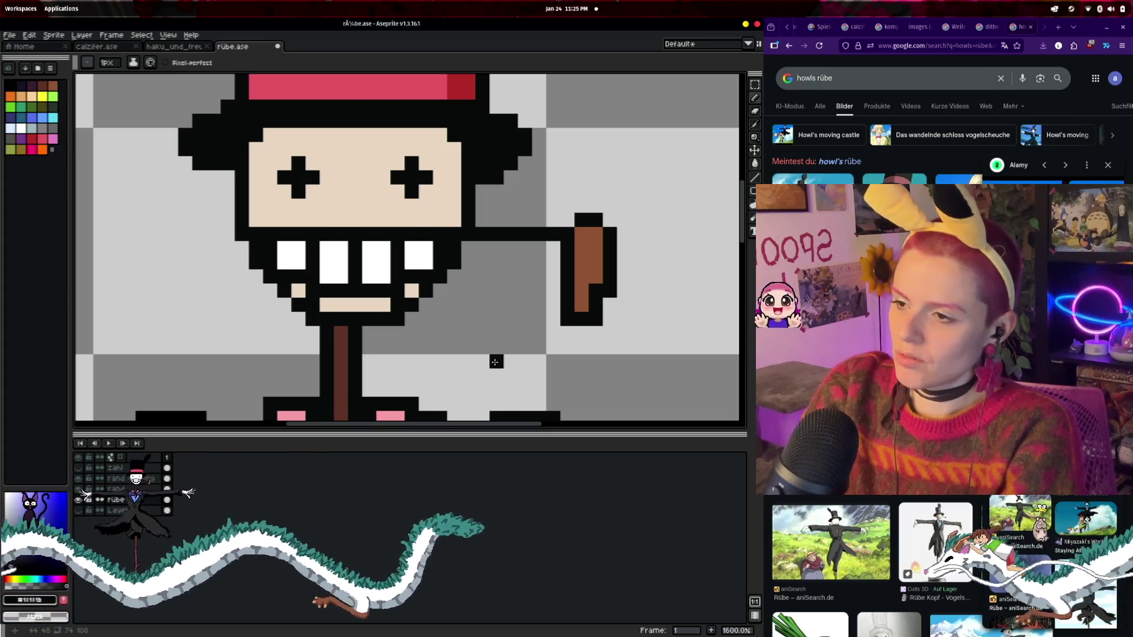
- Pan and zoom to bring the head and bow tie back into view
scroll(489, 331, "down", 4)
left_click_drag(481, 291, 459, 215)
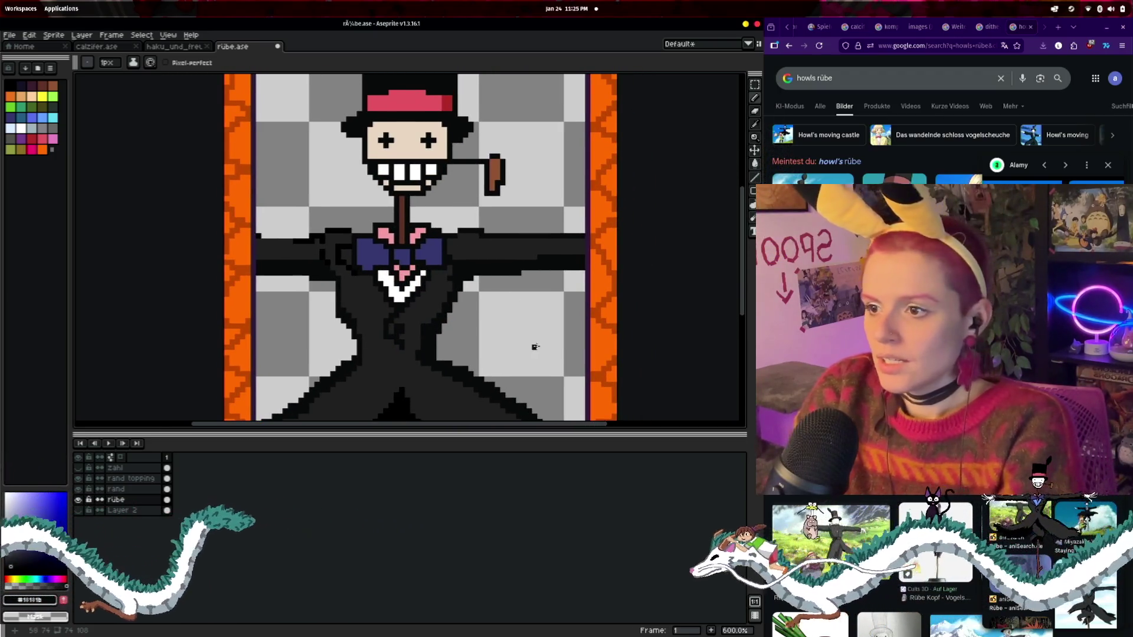
left_click_drag(531, 347, 484, 269)
scroll(269, 300, "up", 1)
mouse_move(269, 300)
left_mouse_down()
mouse_move(322, 212)
mouse_move(322, 379)
left_mouse_up()
scroll(193, 233, "up", 2)
left_click_drag(194, 234, 255, 241)
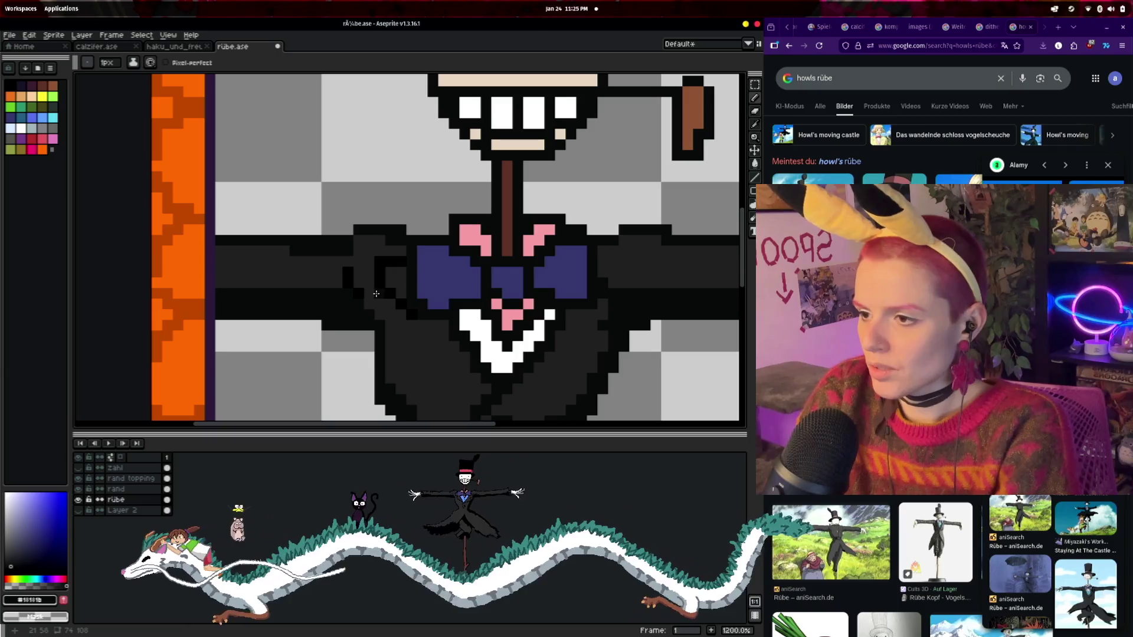
- Repaint some coat outline pixels in the sampled dark grey coat colour
left_click(413, 363, "alt")
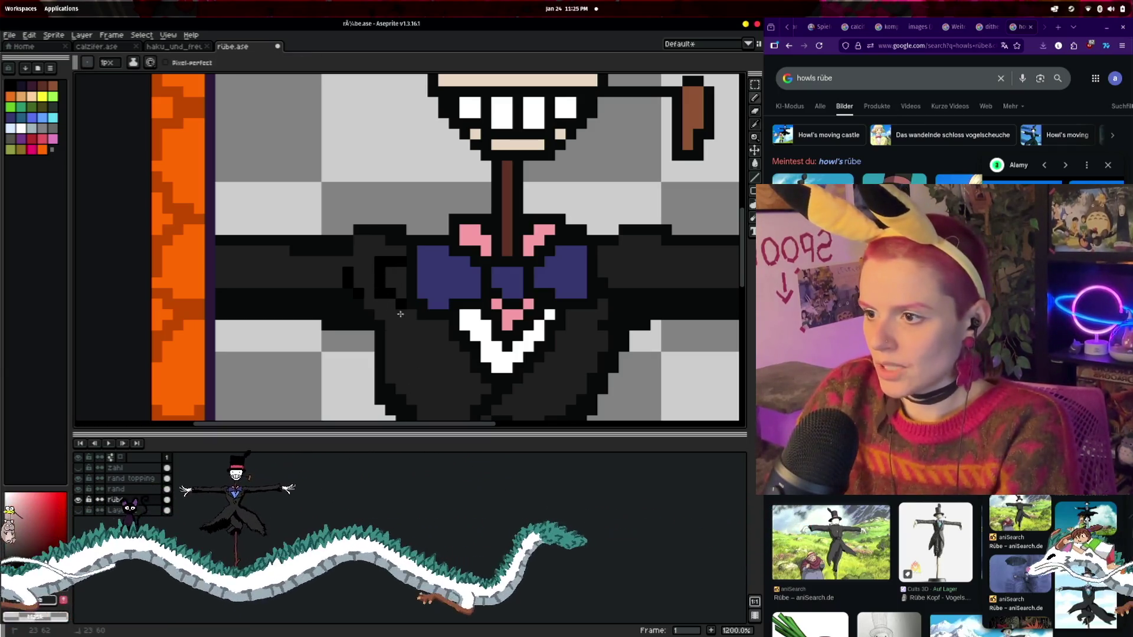
left_click_drag(380, 298, 389, 264)
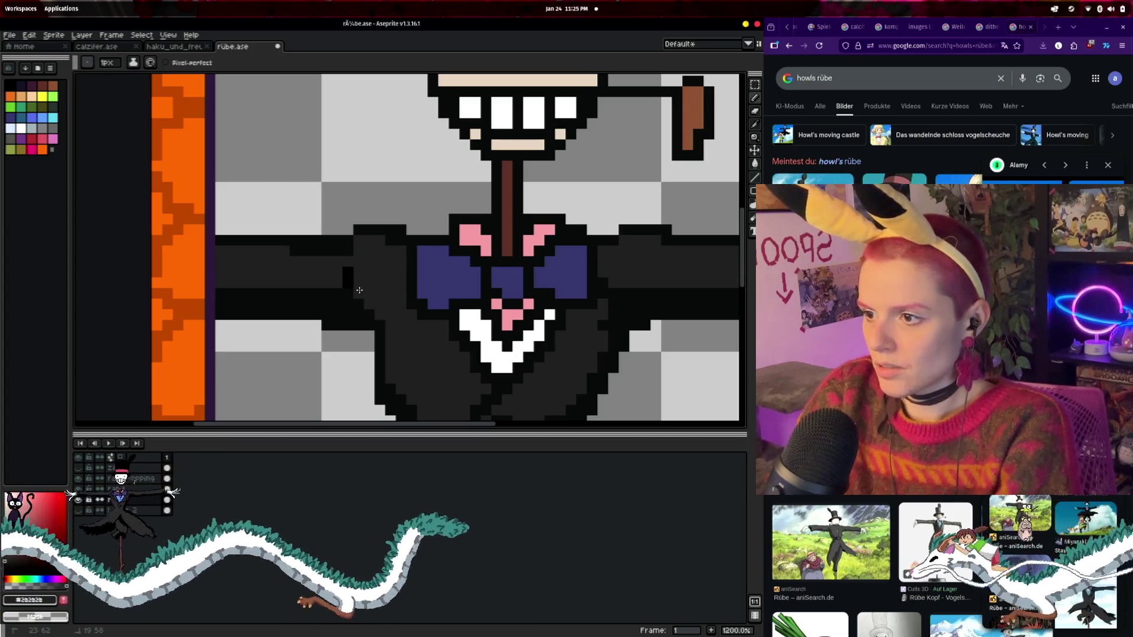
scroll(361, 286, "down", 3)
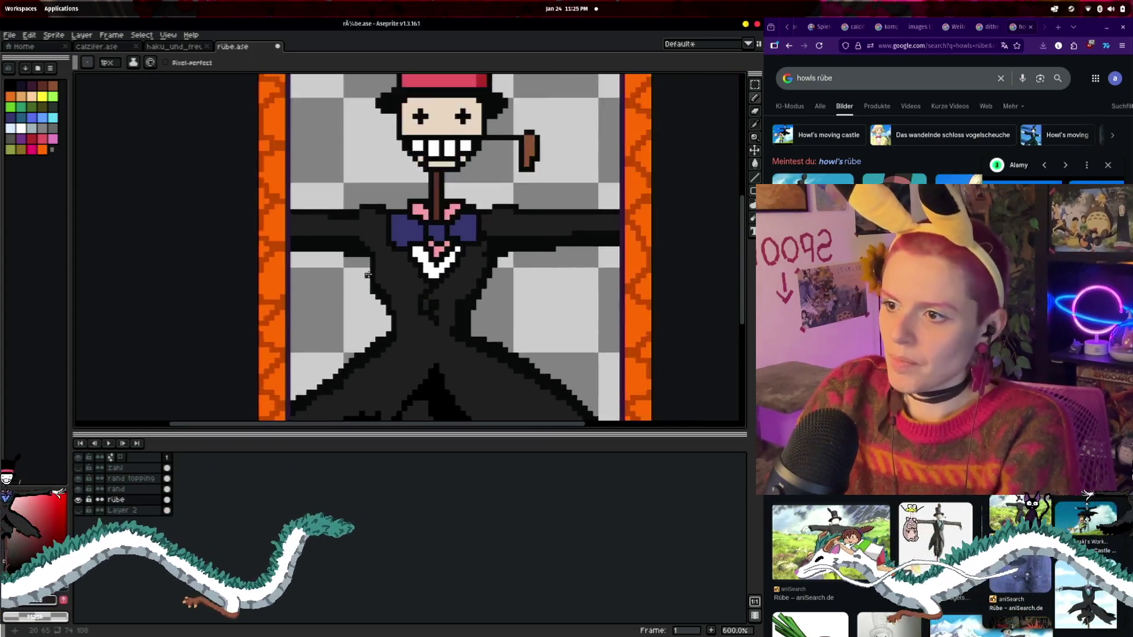
scroll(368, 274, "up", 1)
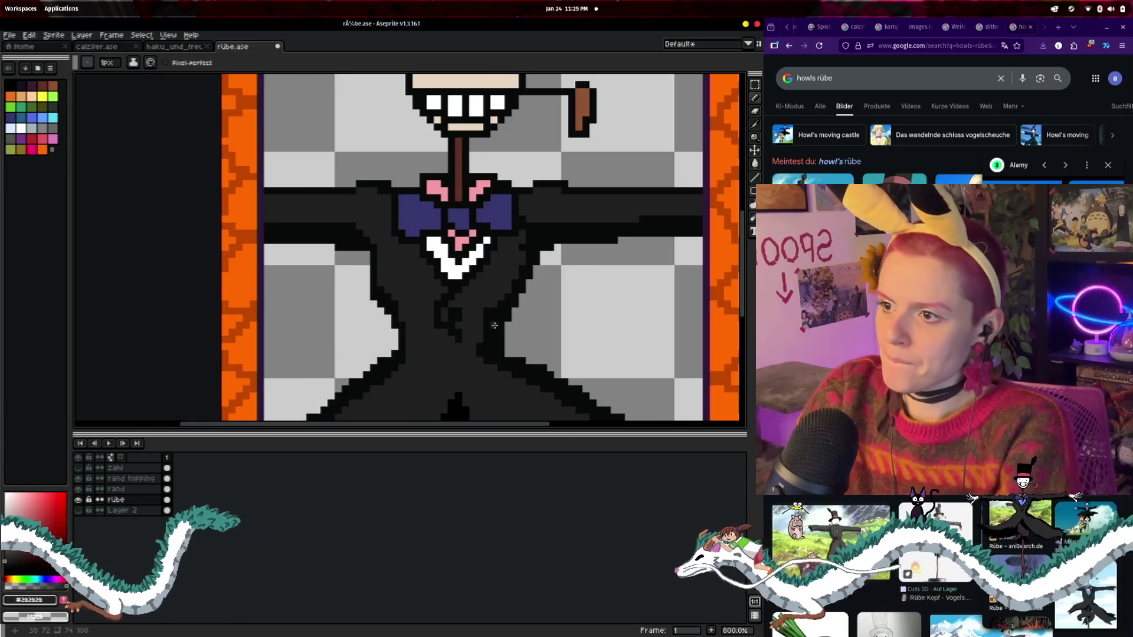
scroll(489, 230, "down", 2)
scroll(466, 253, "up", 1)
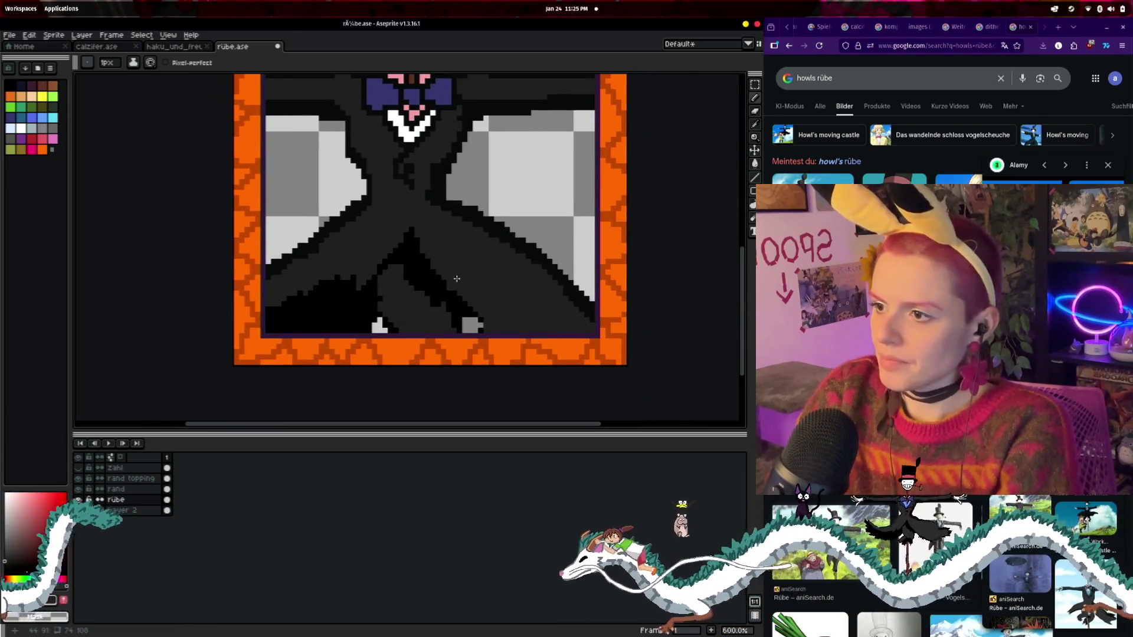
scroll(368, 279, "up", 1)
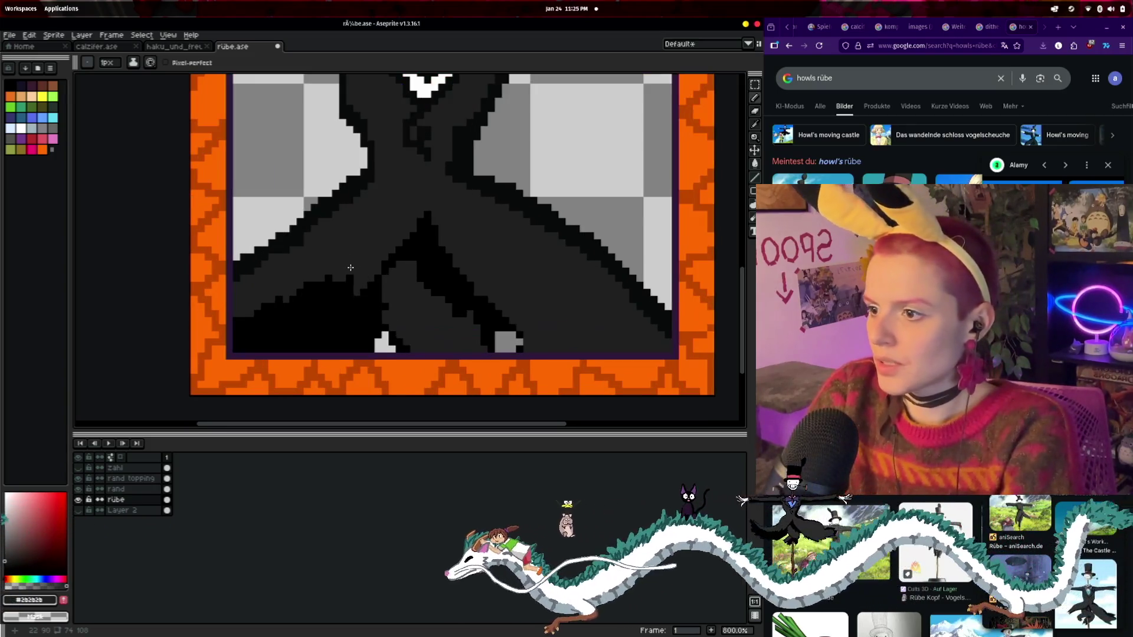
- Sample the darker coat colour, then choose dark red from the palette
key("i")
left_click(345, 208)
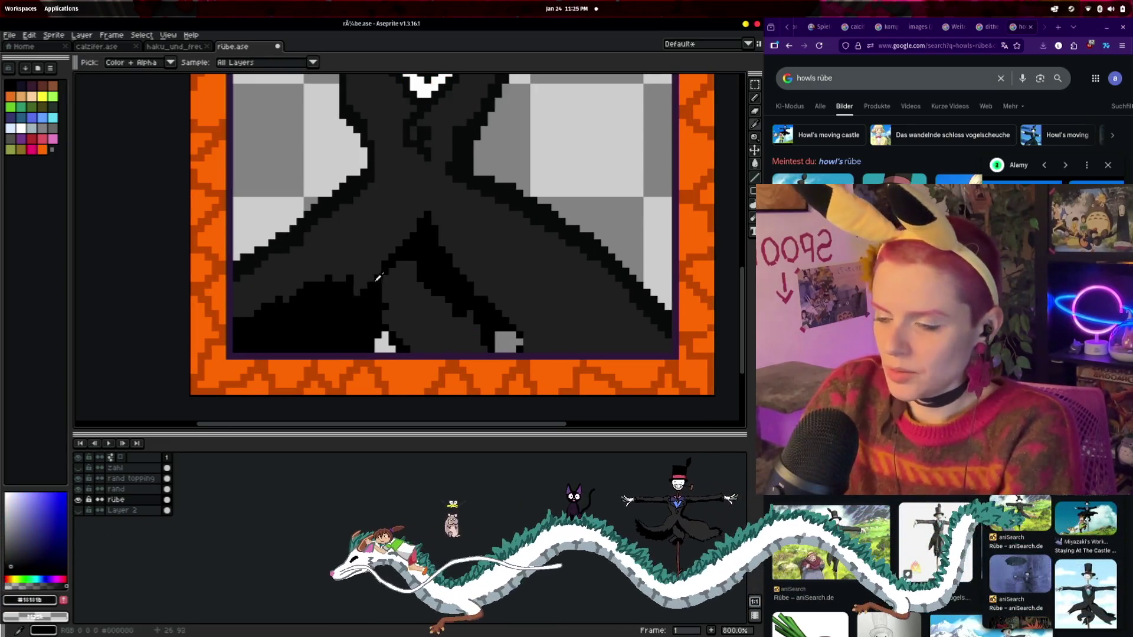
key("b")
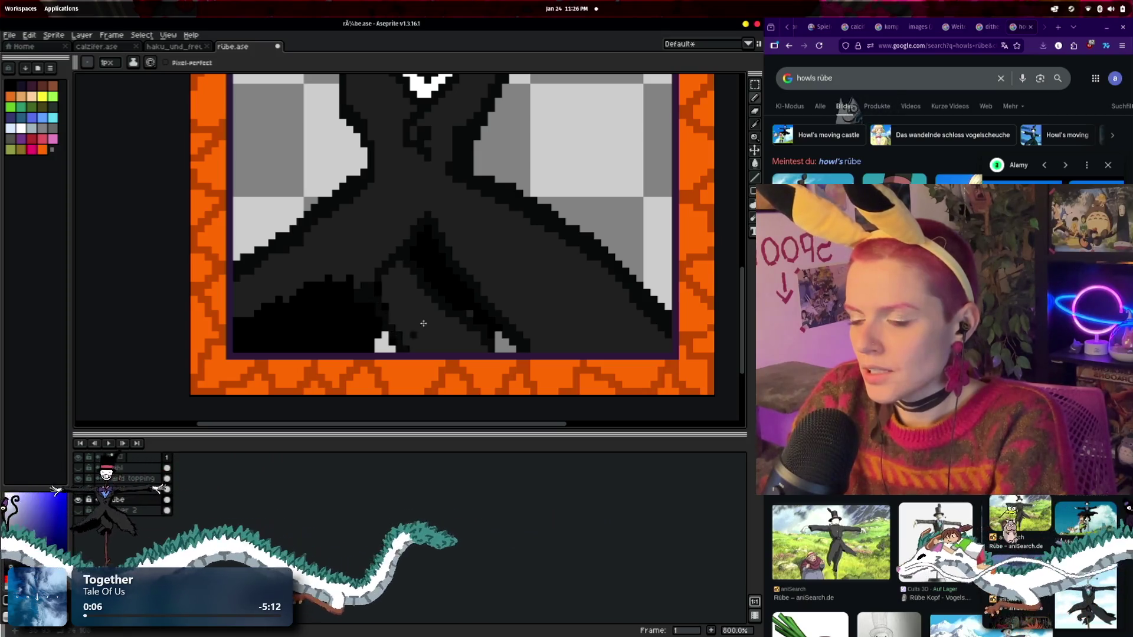
scroll(423, 324, "down", 2)
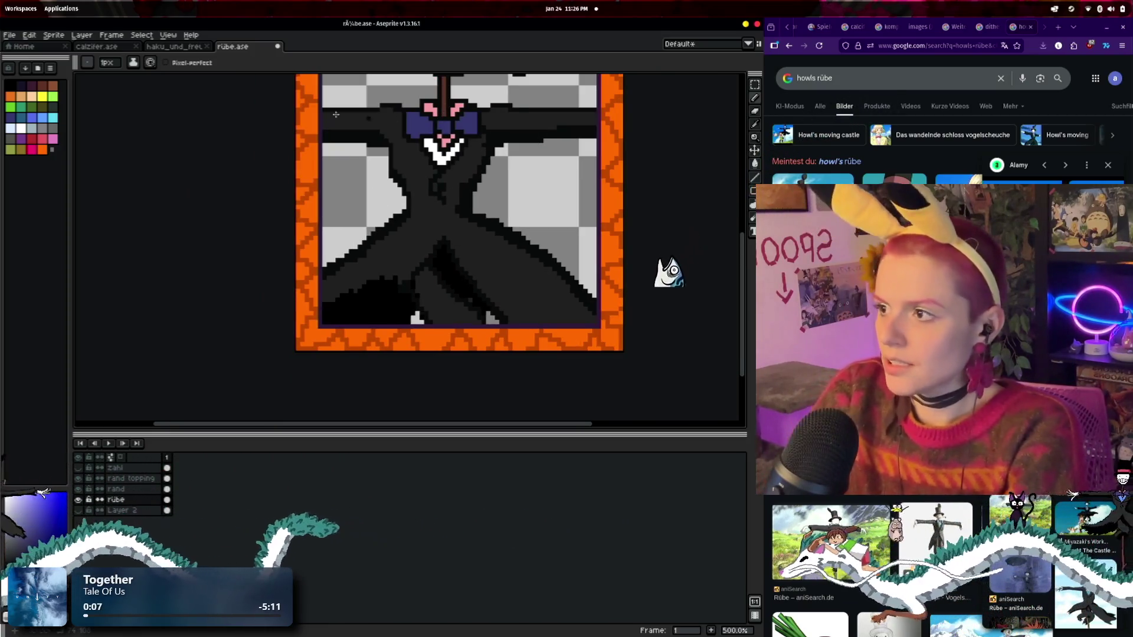
left_click(43, 86)
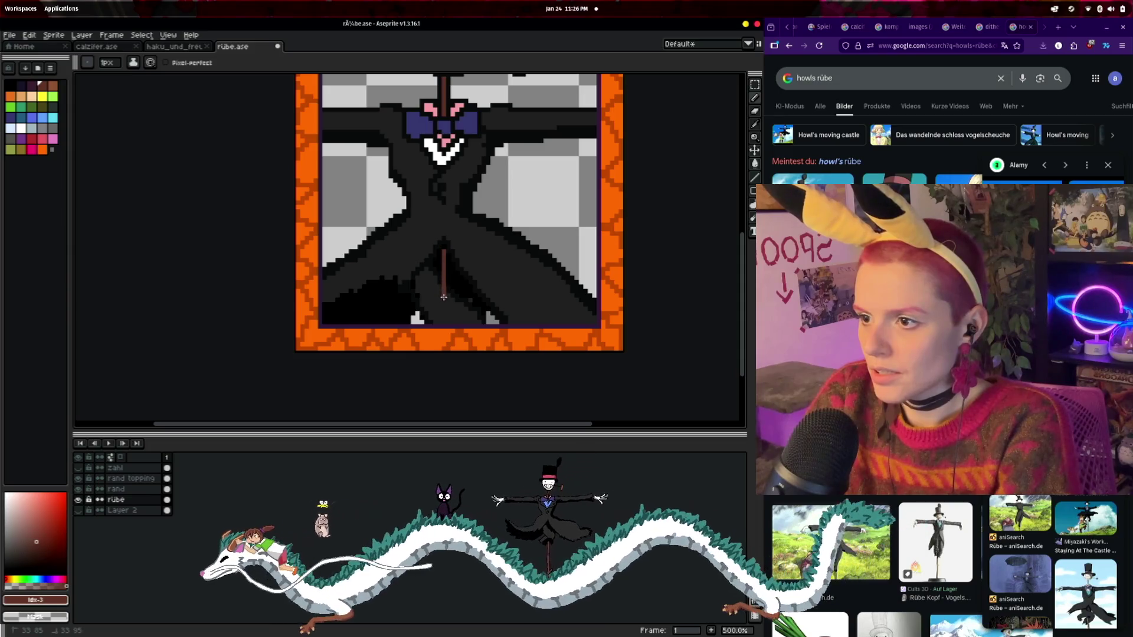
- Zoom in on the scarecrow and sample the near-black coat colour
scroll(460, 290, "down", 1)
scroll(459, 290, "down", 2)
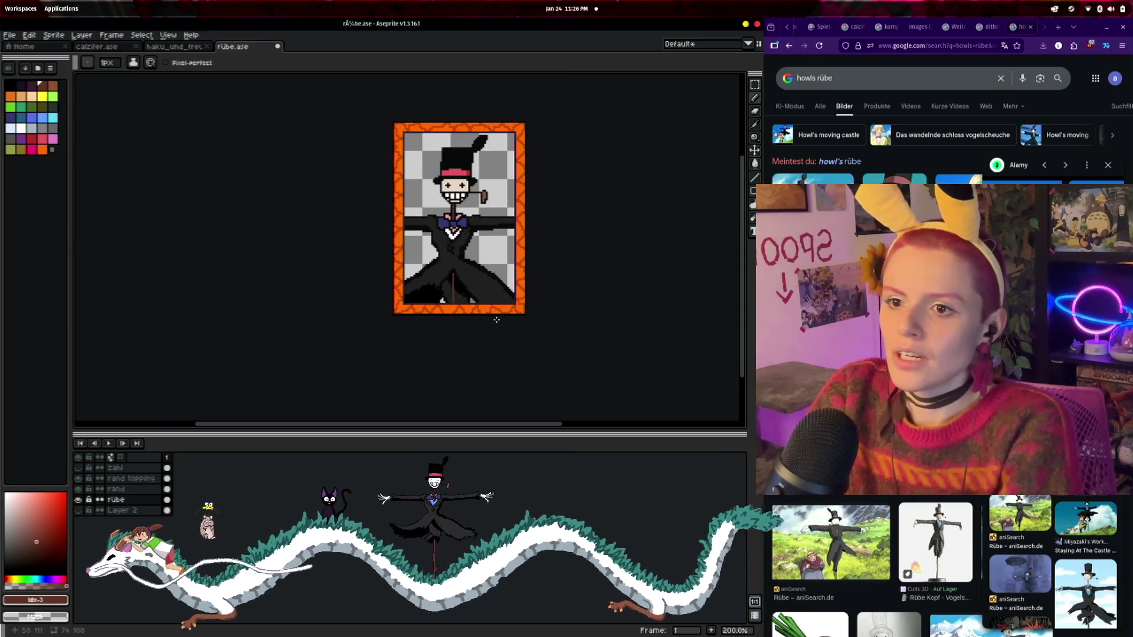
scroll(496, 317, "up", 2)
scroll(493, 304, "down", 2)
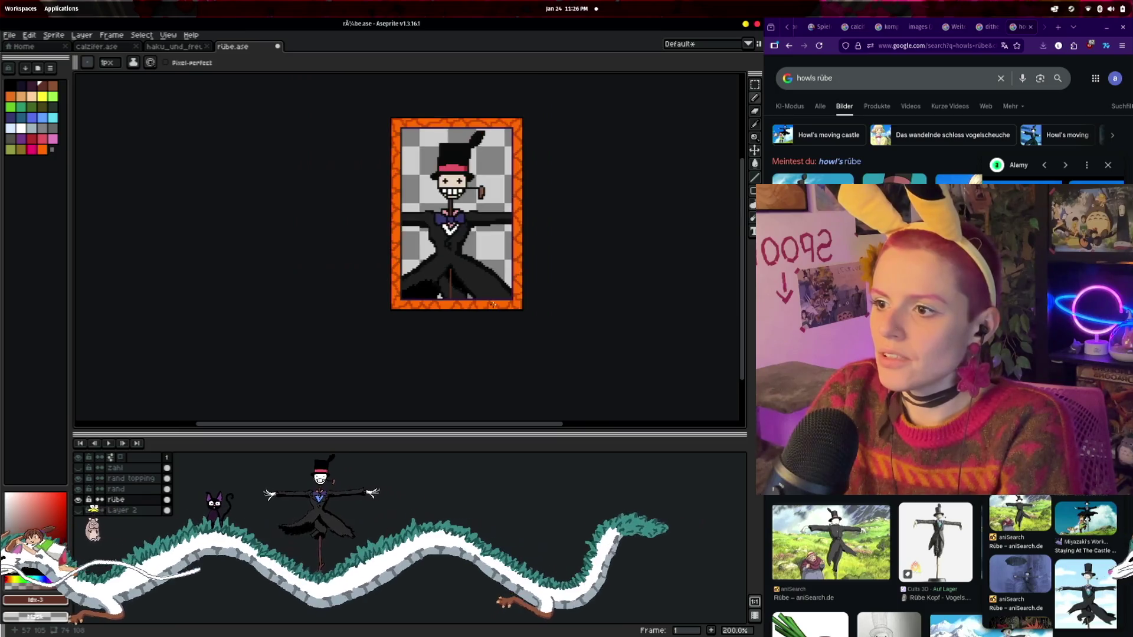
scroll(493, 304, "up", 3)
scroll(395, 219, "up", 1)
scroll(407, 227, "down", 2)
mouse_move(419, 233)
left_mouse_down()
mouse_move(421, 284)
mouse_move(449, 343)
mouse_move(433, 286)
left_mouse_up()
scroll(411, 276, "up", 2)
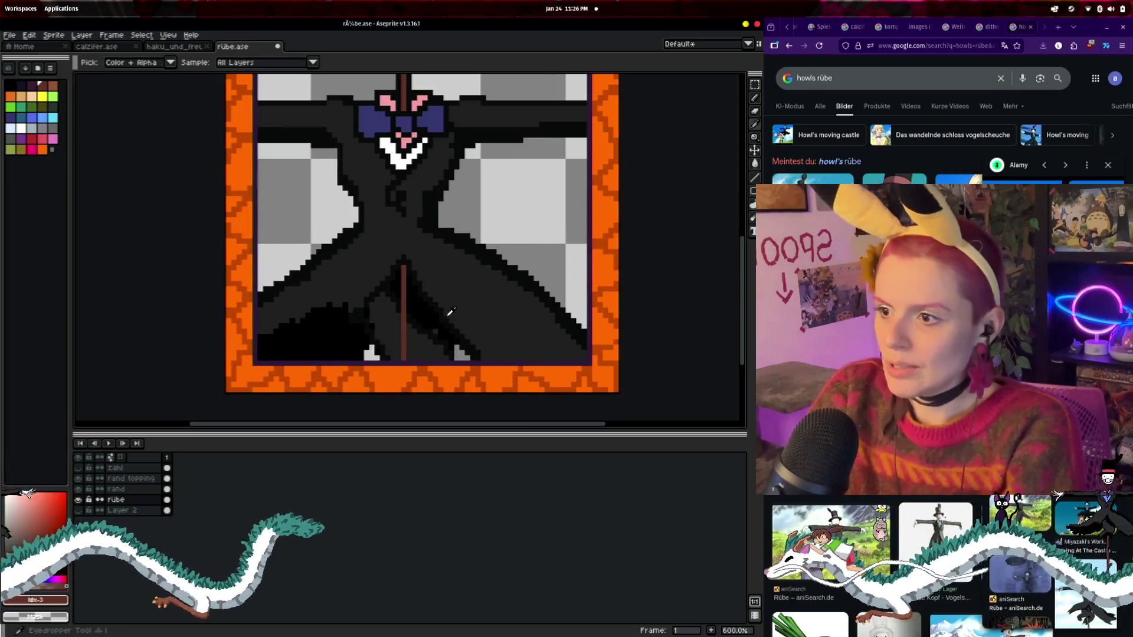
left_click(451, 313, "alt")
scroll(440, 302, "up", 1)
scroll(402, 293, "up", 1)
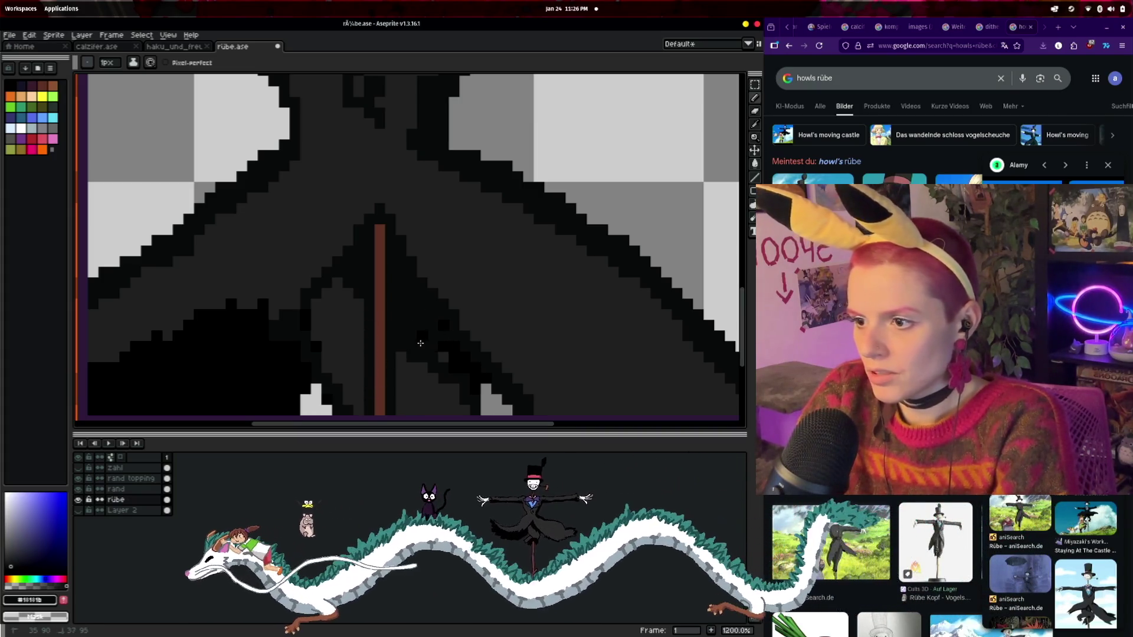
- Undo the last black stroke and cover stray black pixels on the lower-left coat in grey
left_click_drag(426, 339, 367, 214)
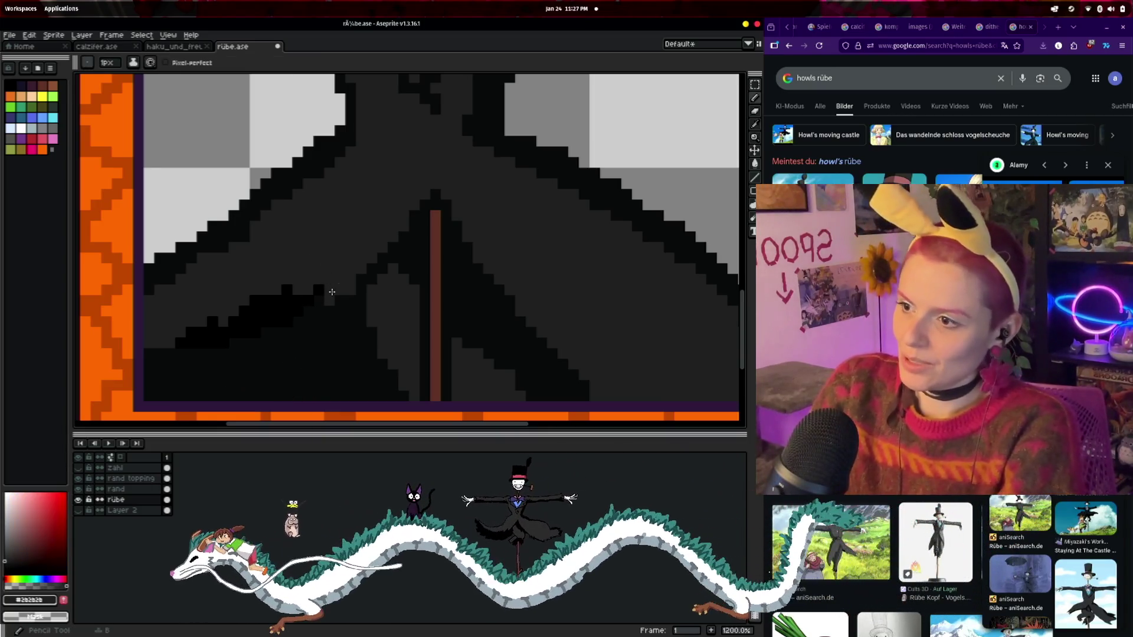
key("ctrl+z")
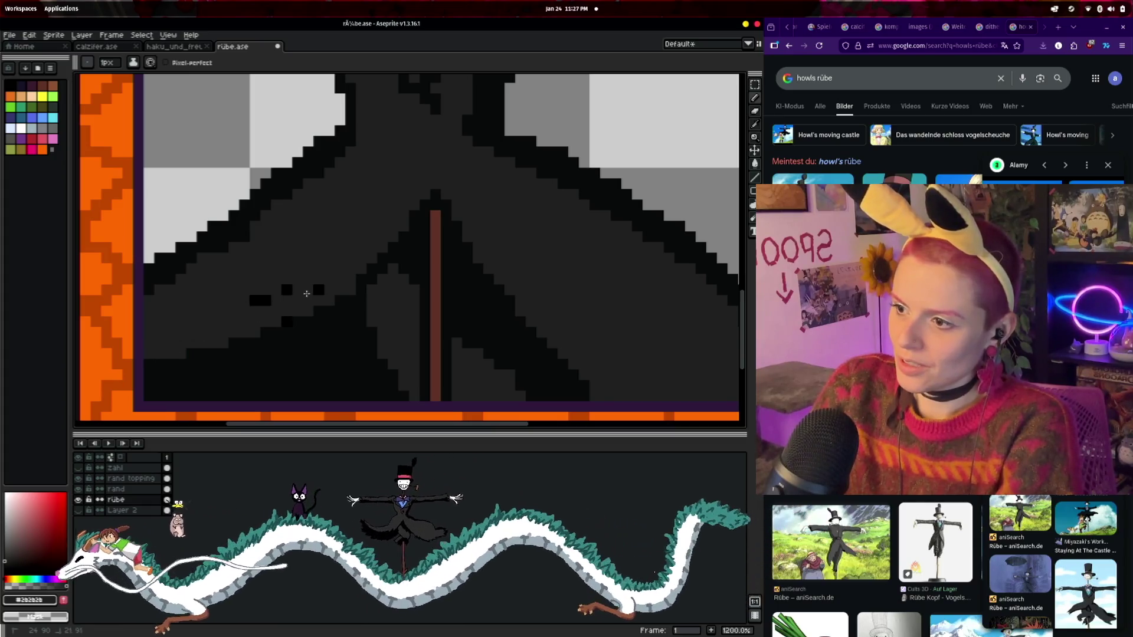
left_click_drag(252, 300, 270, 300)
left_click(287, 289)
left_click(319, 289)
left_click(287, 322)
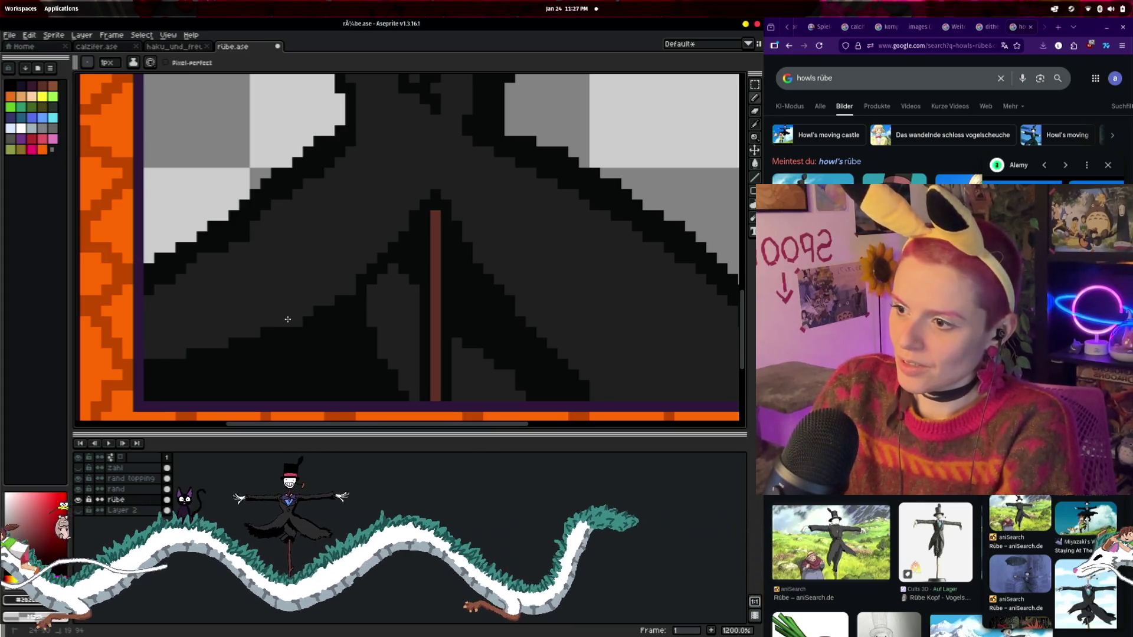
scroll(319, 301, "down", 6)
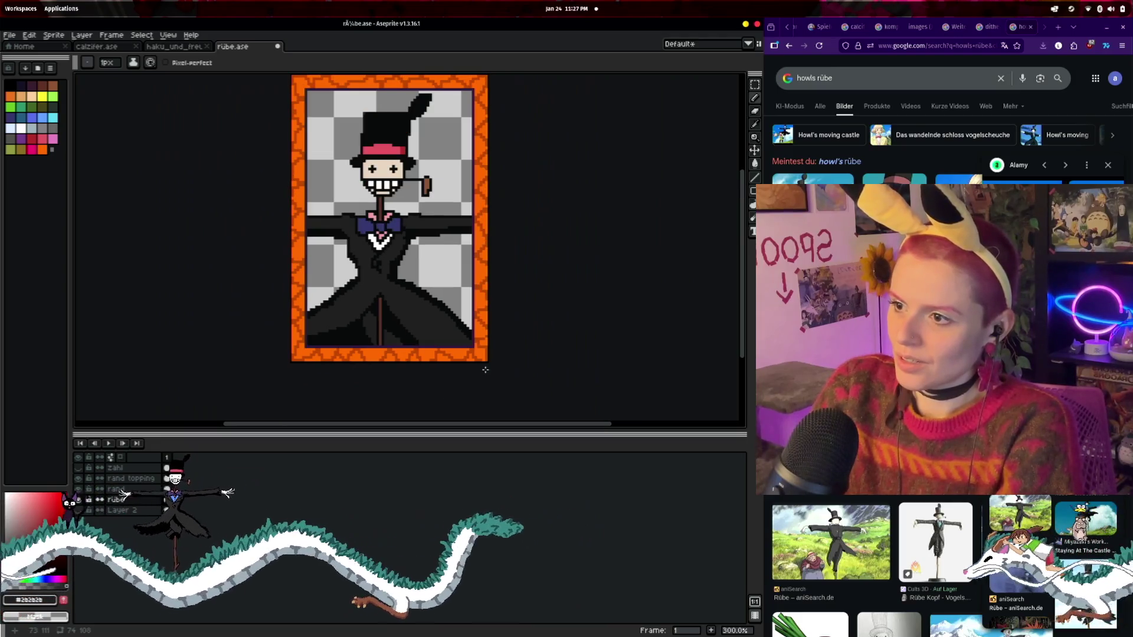
scroll(351, 326, "up", 3)
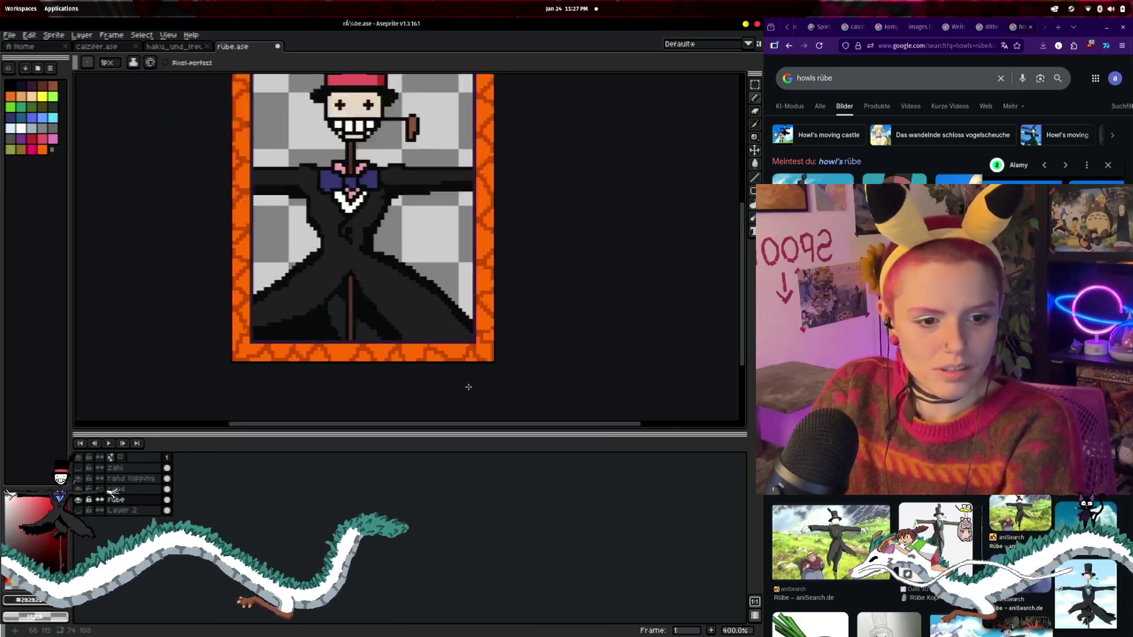
mouse_move(352, 326)
left_mouse_down()
mouse_move(478, 344)
mouse_move(445, 333)
left_mouse_up()
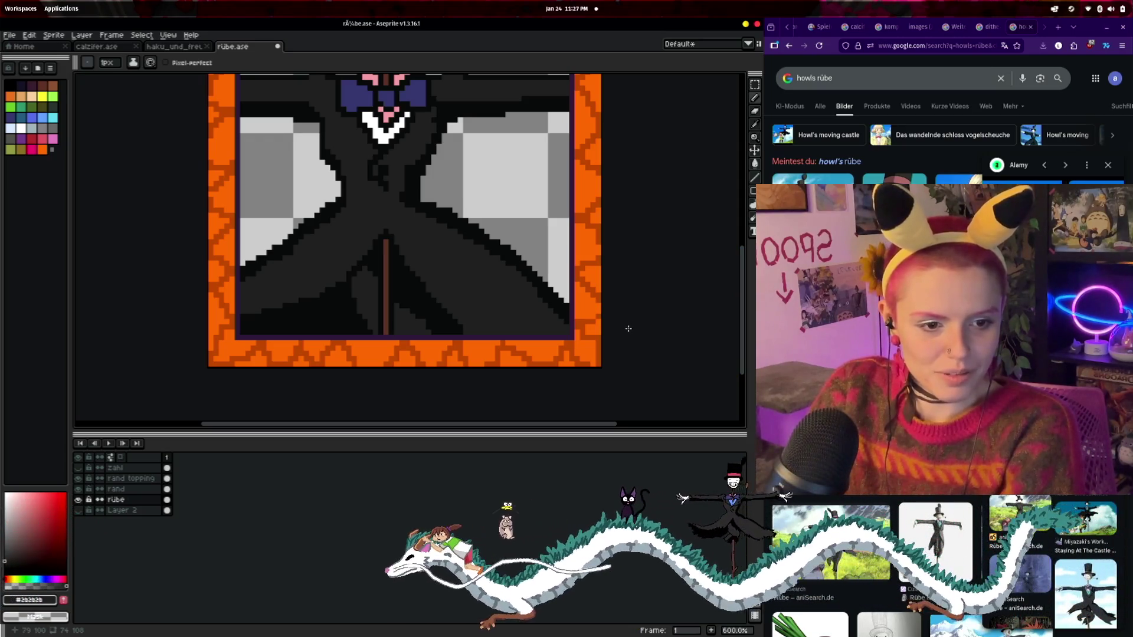
scroll(628, 325, "up", 3)
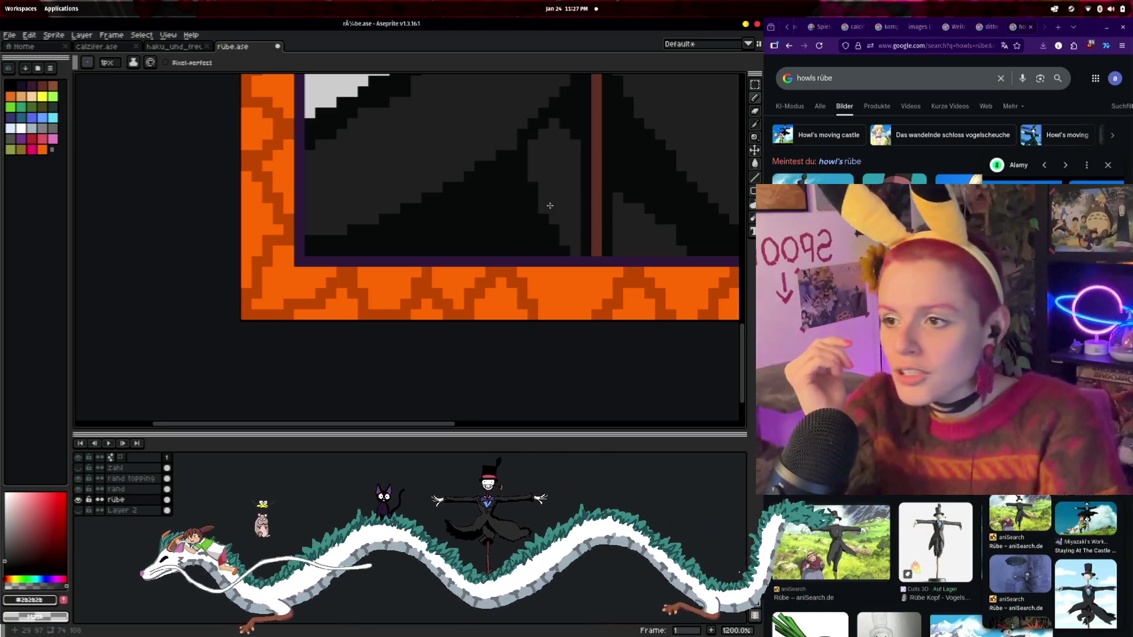
mouse_move(383, 189)
left_mouse_down()
mouse_move(560, 153)
mouse_move(517, 164)
mouse_move(468, 326)
left_mouse_up()
scroll(501, 319, "down", 3)
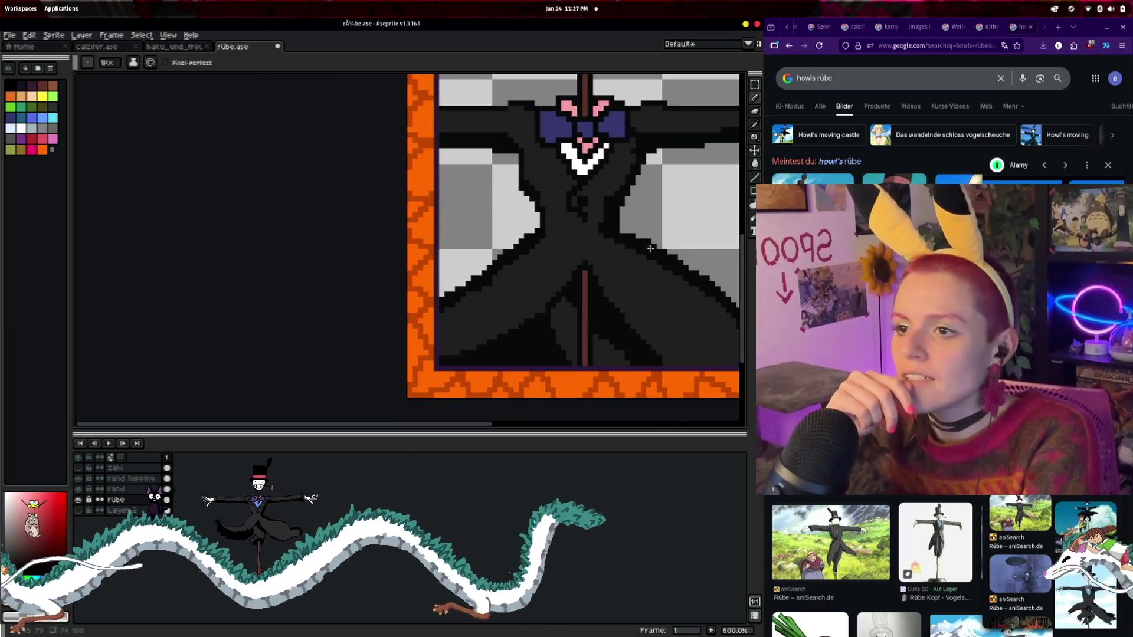
scroll(577, 373, "up", 1)
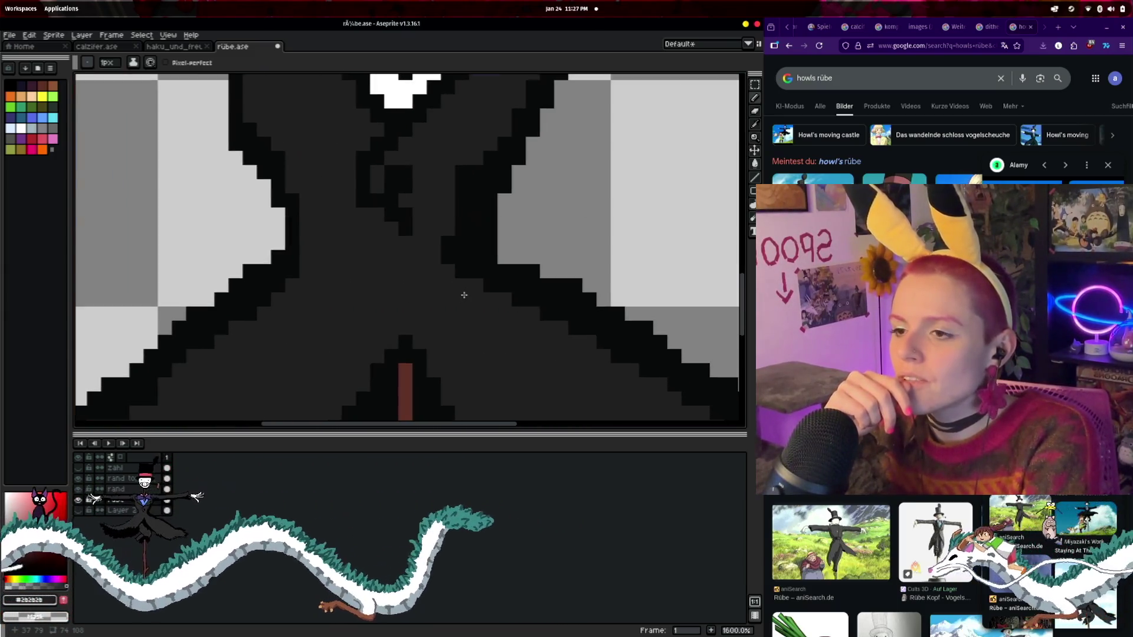
scroll(463, 293, "down", 2)
scroll(620, 386, "up", 1)
scroll(621, 386, "down", 4)
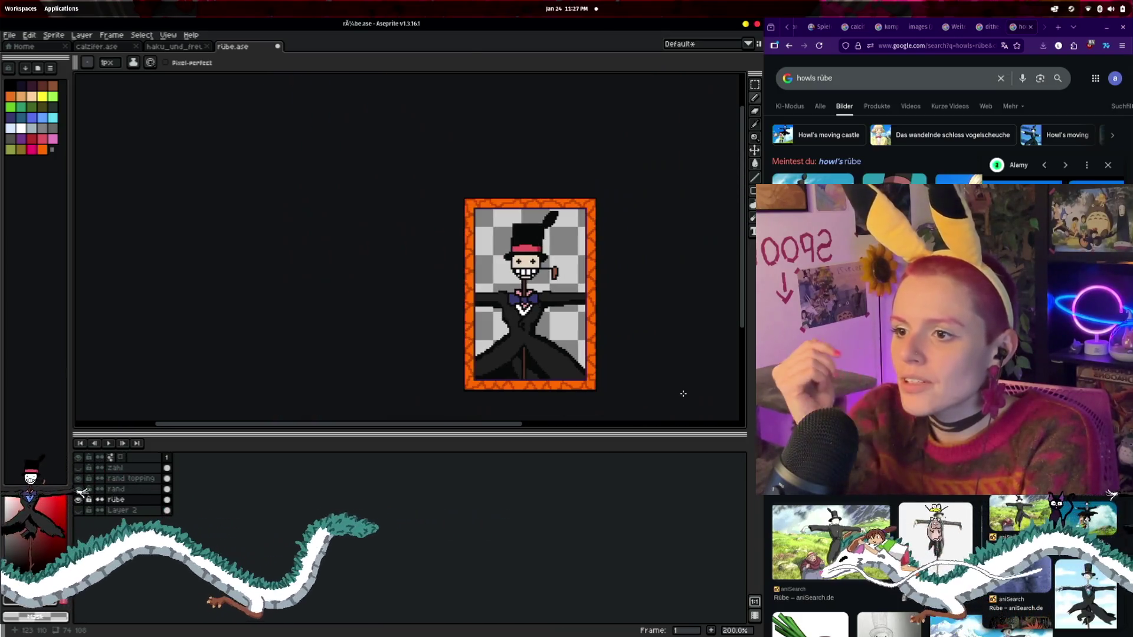
scroll(646, 400, "up", 1)
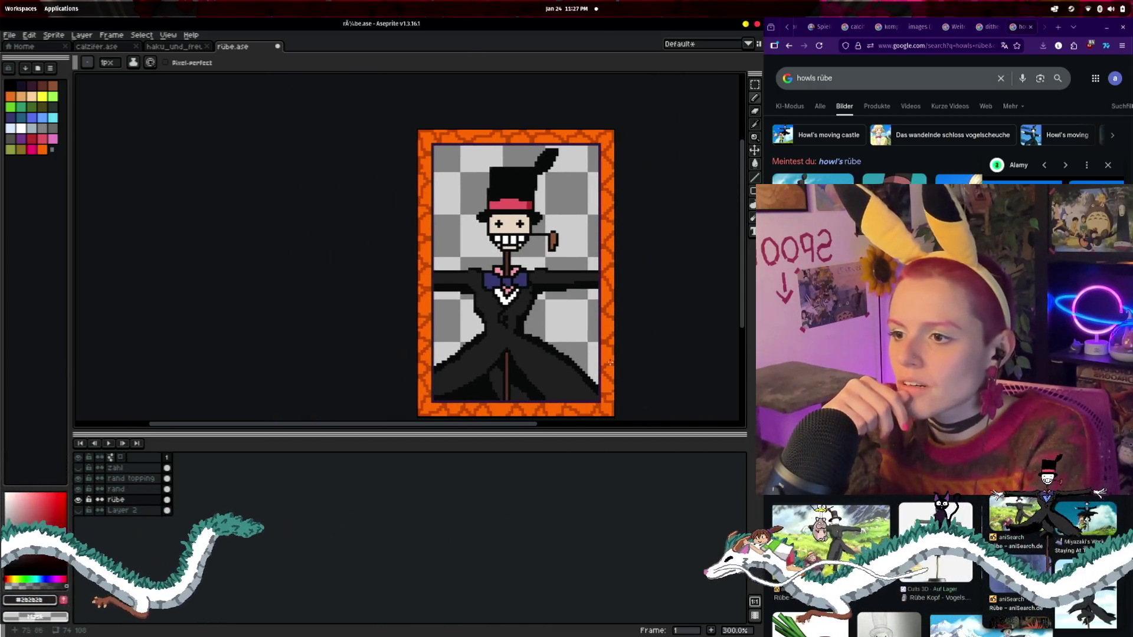
scroll(535, 366, "up", 2)
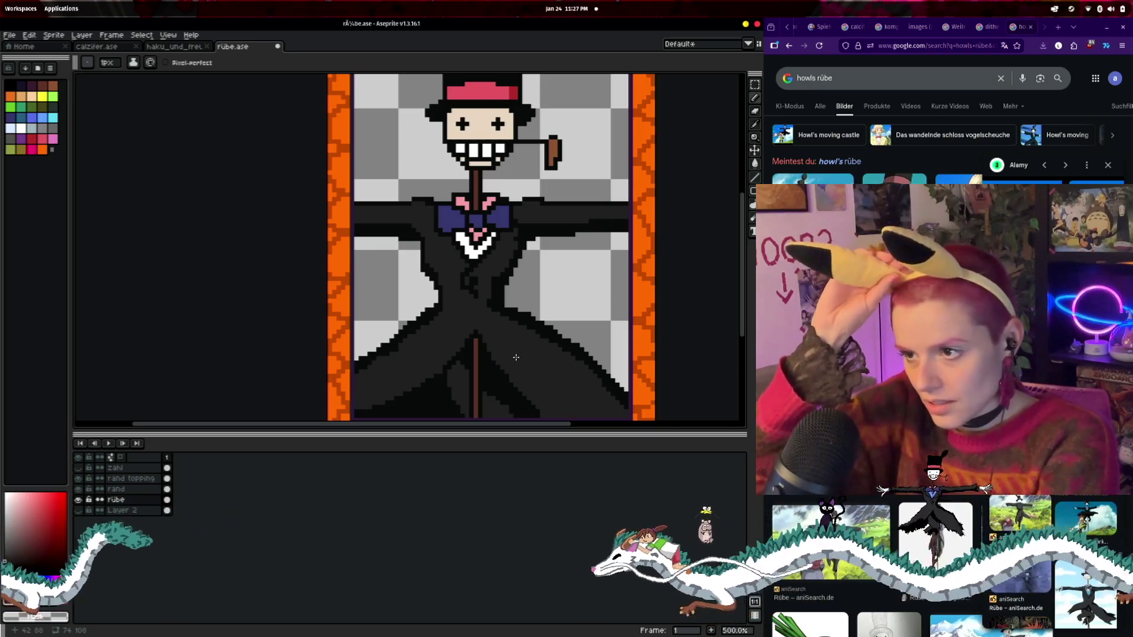
scroll(538, 308, "down", 1)
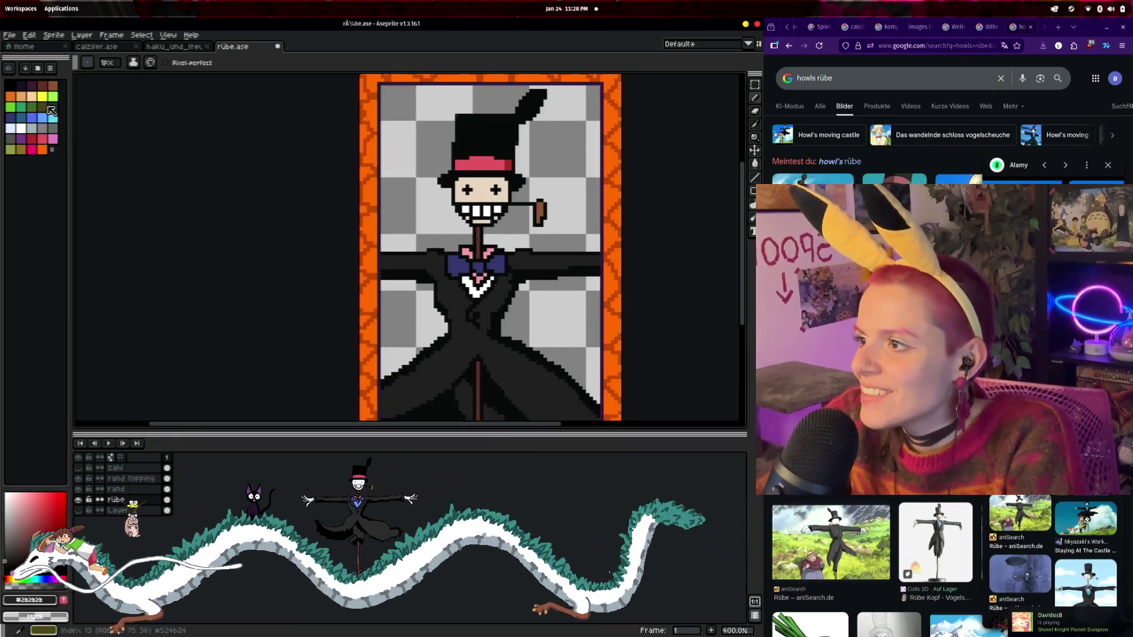
mouse_move(565, 174)
left_mouse_down()
mouse_move(555, 184)
mouse_move(545, 151)
left_mouse_up()
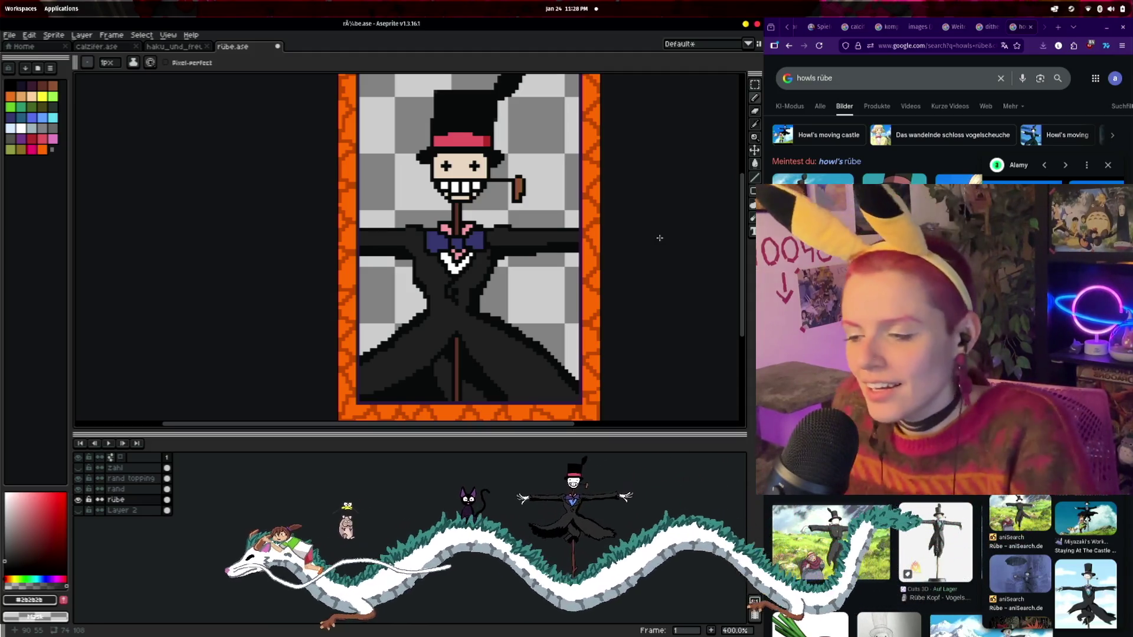
left_click(563, 286)
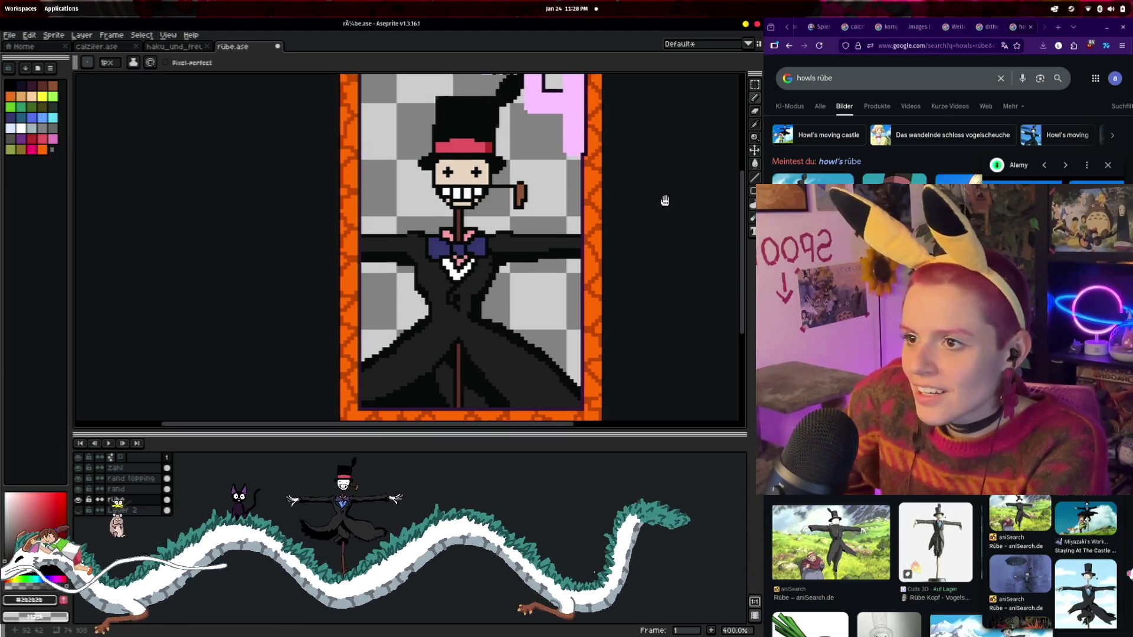
- Pan up to show the card's top edge with the 0x4 label
left_click_drag(662, 198, 620, 276)
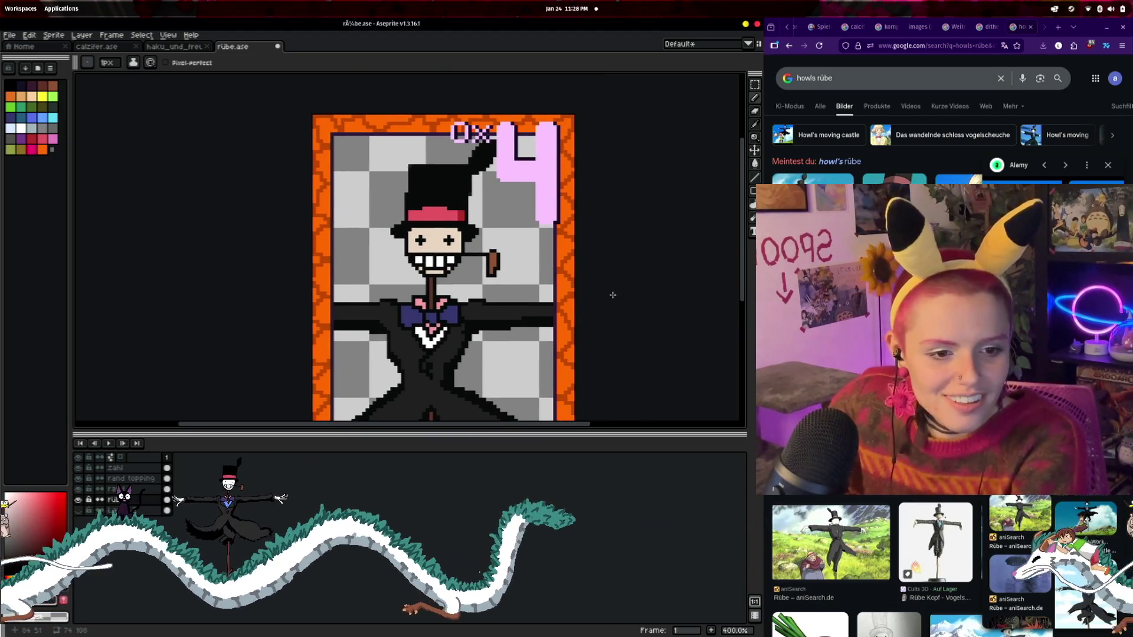
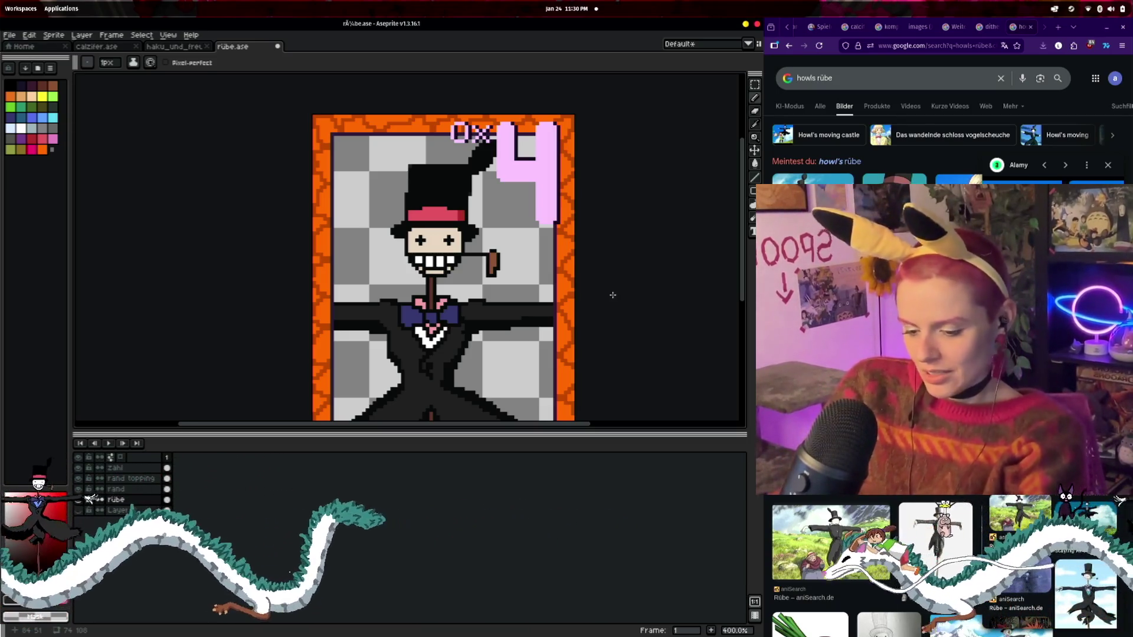
- Switch to the 10px, 100%-opacity Eraser and recentre the scarecrow card in view
key("e")
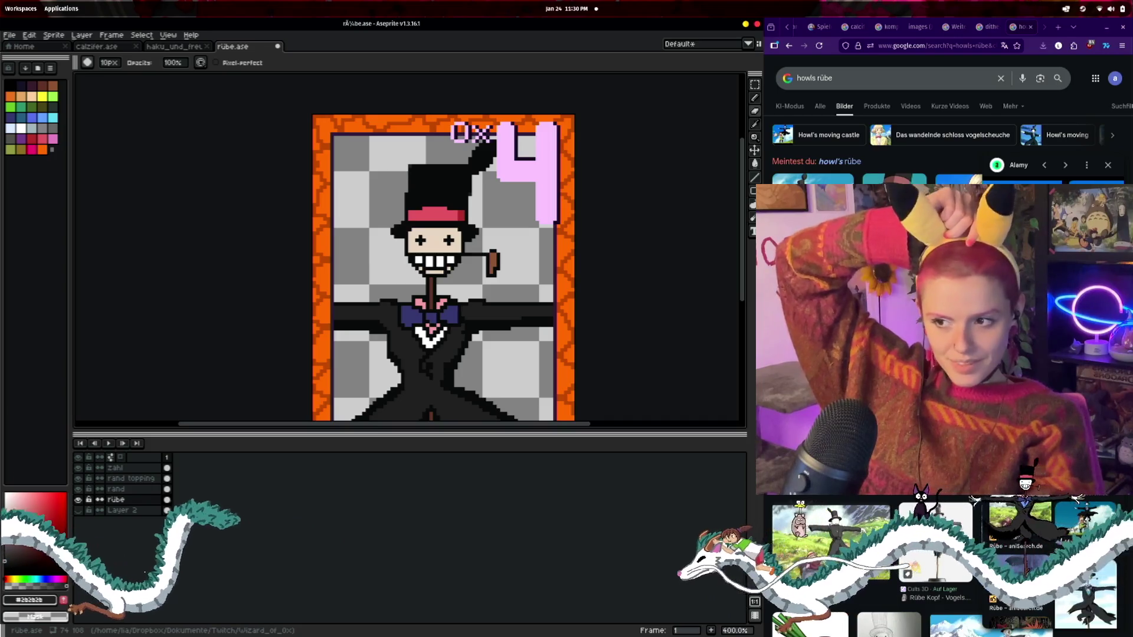
scroll(685, 260, "down", 2)
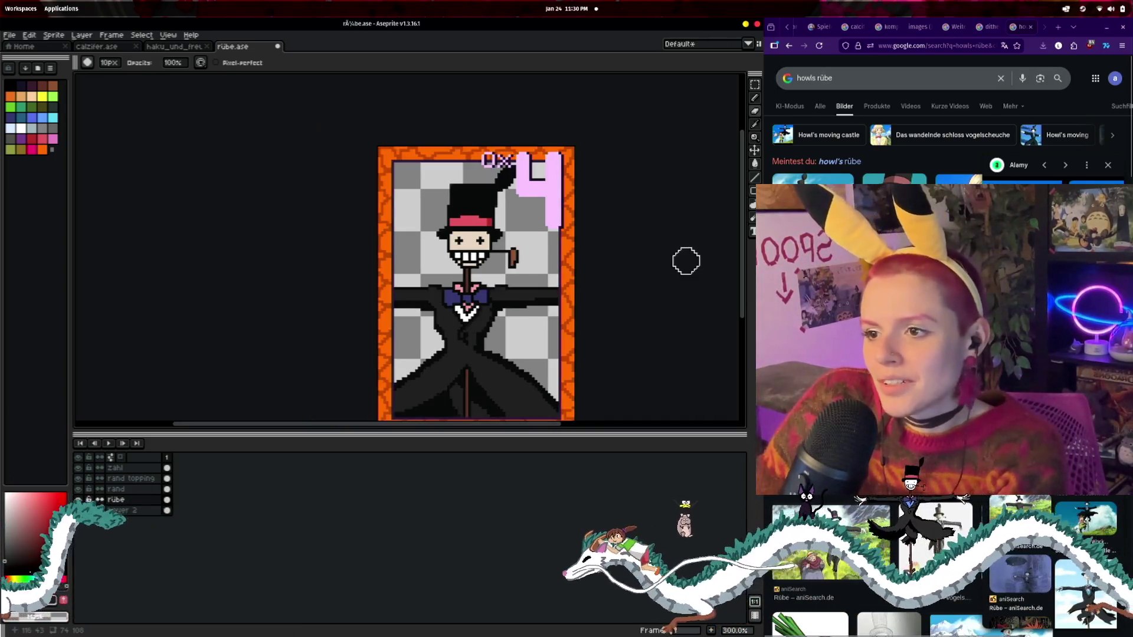
left_click_drag(678, 273, 625, 246)
scroll(624, 247, "up", 1)
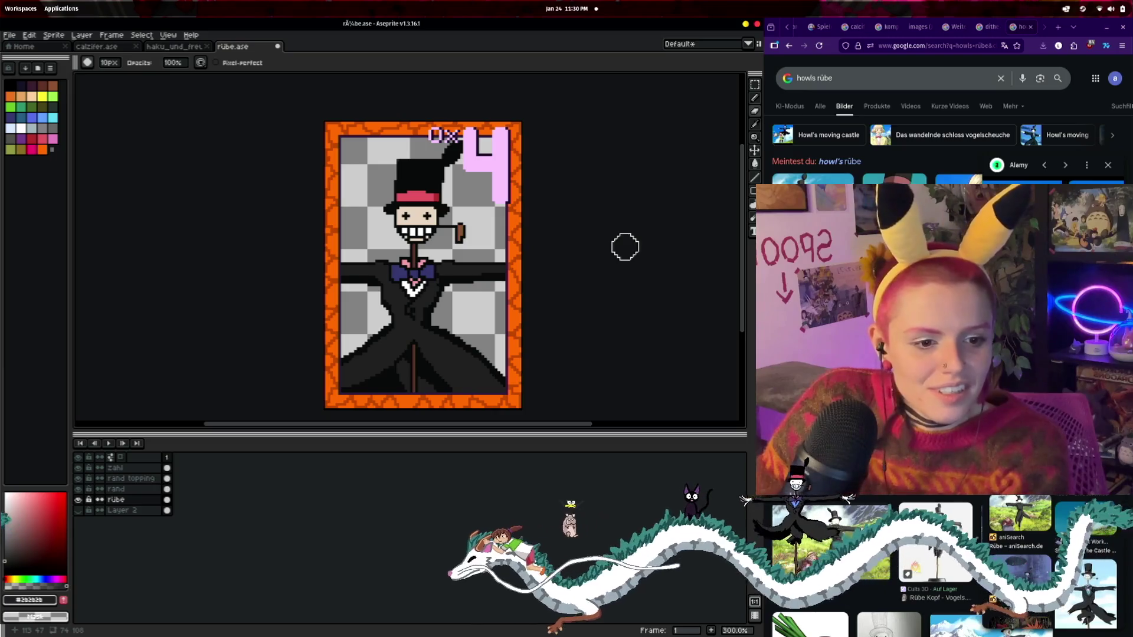
- Make Layer 2, the sky-and-clouds layer, visible and recentre the card
left_click(79, 511)
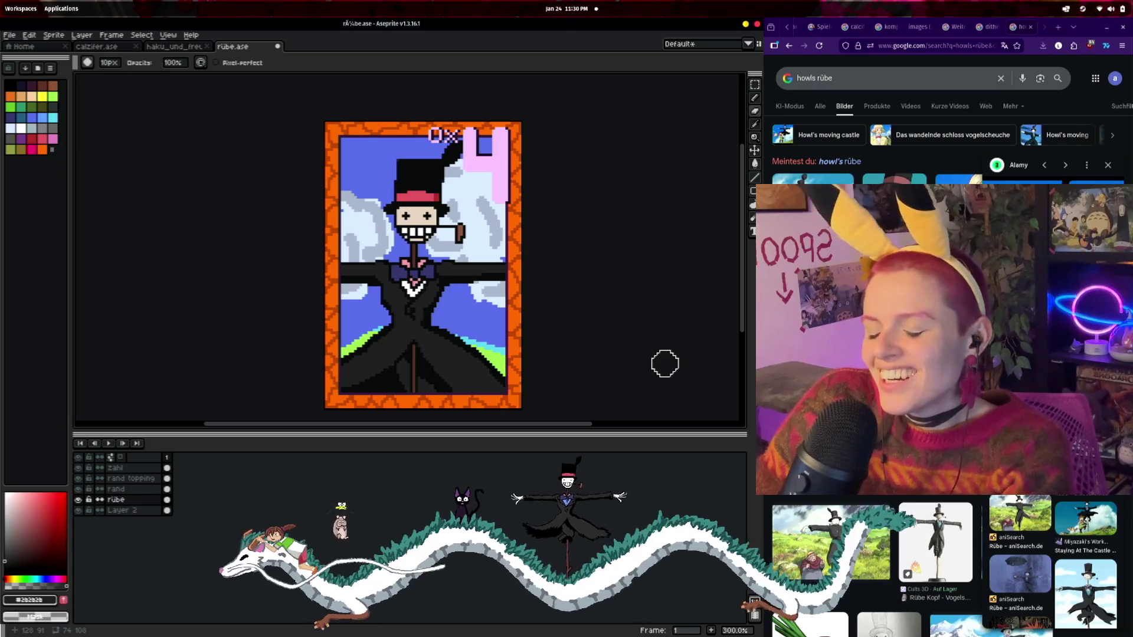
scroll(658, 316, "down", 3)
scroll(657, 316, "up", 2)
mouse_move(657, 313)
left_mouse_down()
mouse_move(570, 300)
mouse_move(599, 323)
left_mouse_up()
scroll(570, 300, "up", 2)
scroll(571, 299, "down", 1)
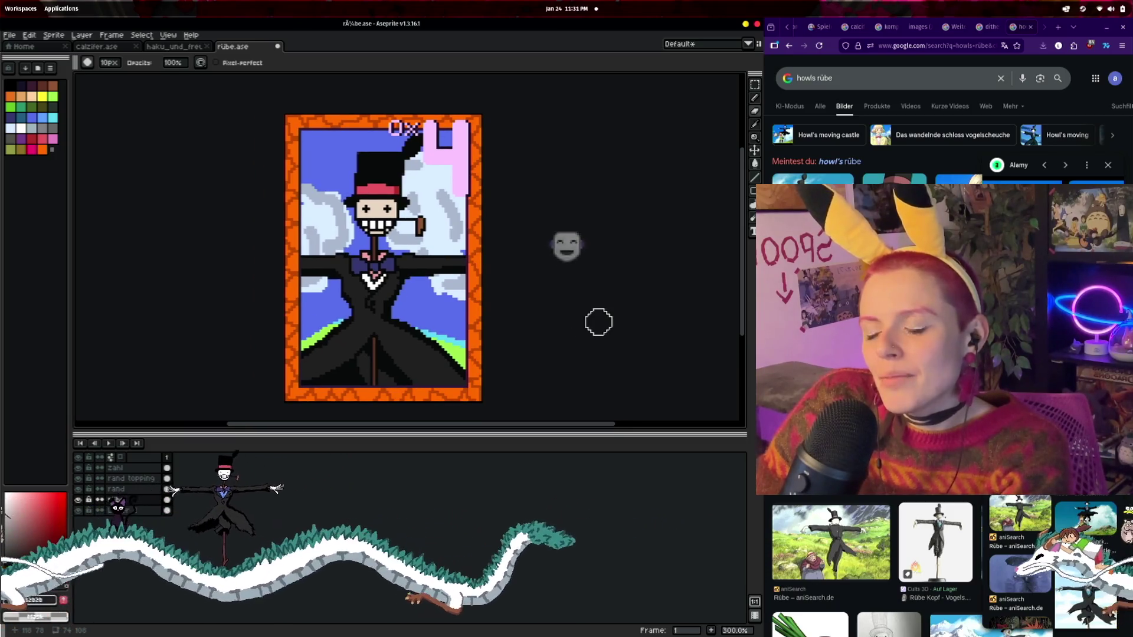
- Erase the blue sky and clouds behind the scarecrow, undoing an accidental erase of its head
left_click(754, 111)
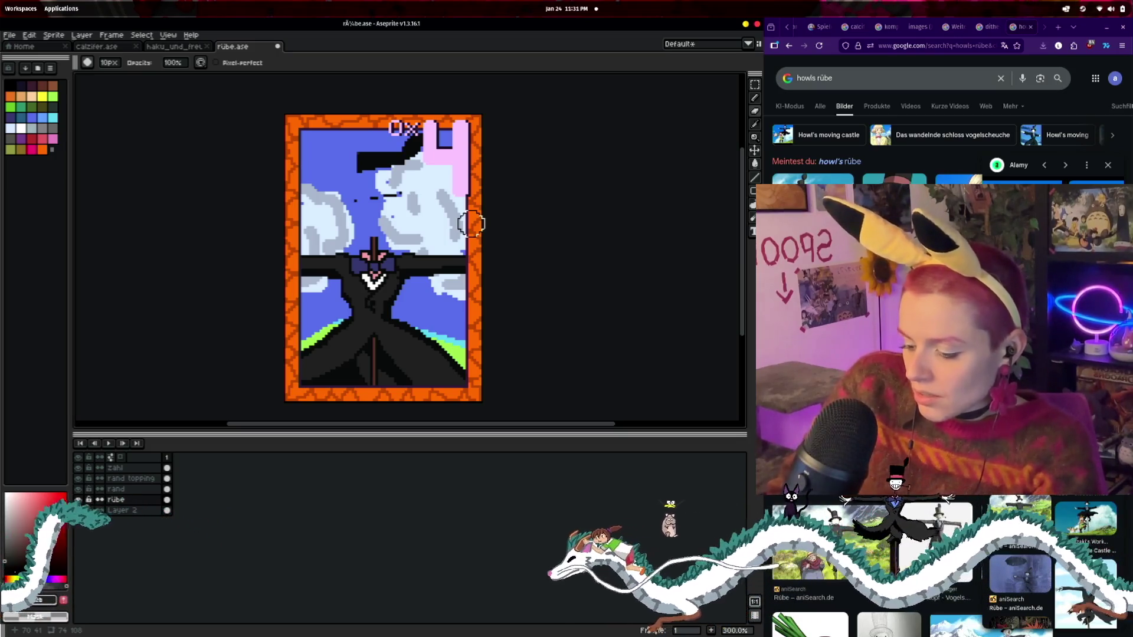
key("ctrl+z")
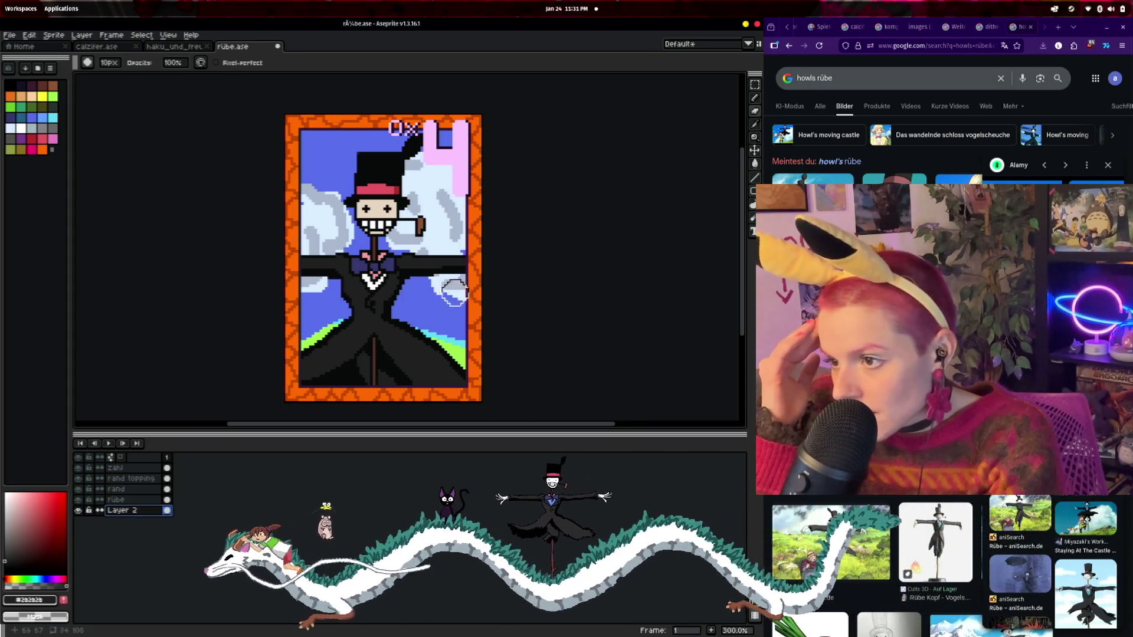
mouse_move(517, 277)
left_mouse_down()
mouse_move(354, 236)
mouse_move(251, 250)
mouse_move(331, 165)
mouse_move(521, 137)
left_mouse_up()
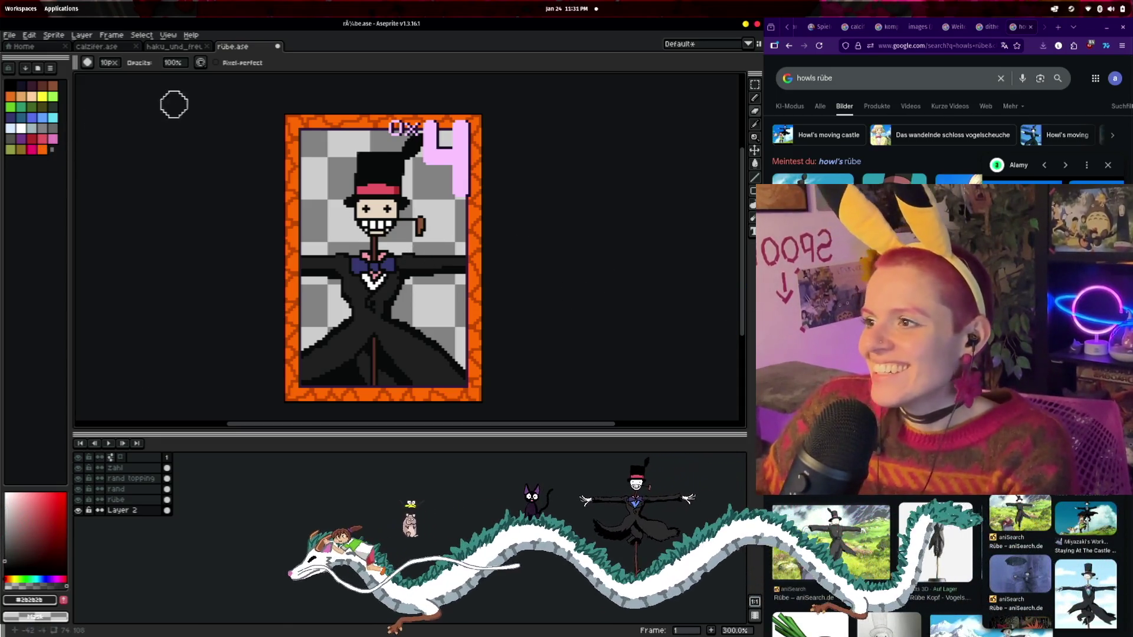
left_click(98, 47)
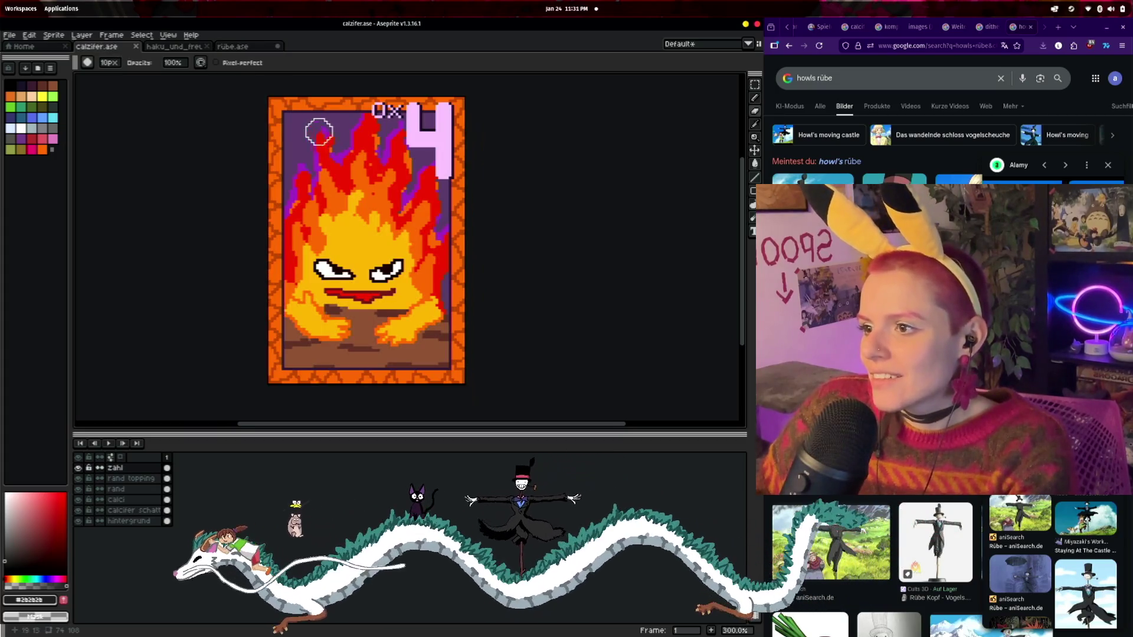
- Eyedrop the dark purple background from calzifer.ase, then return to the rübe.ase card
left_click(175, 47)
left_click(230, 46)
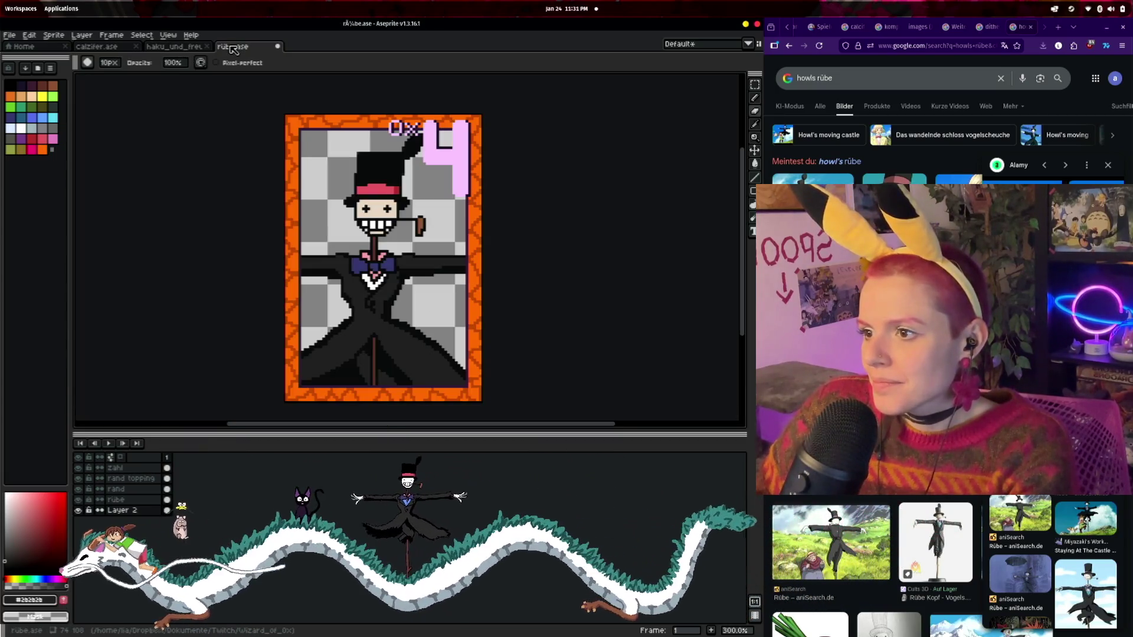
left_click(117, 49)
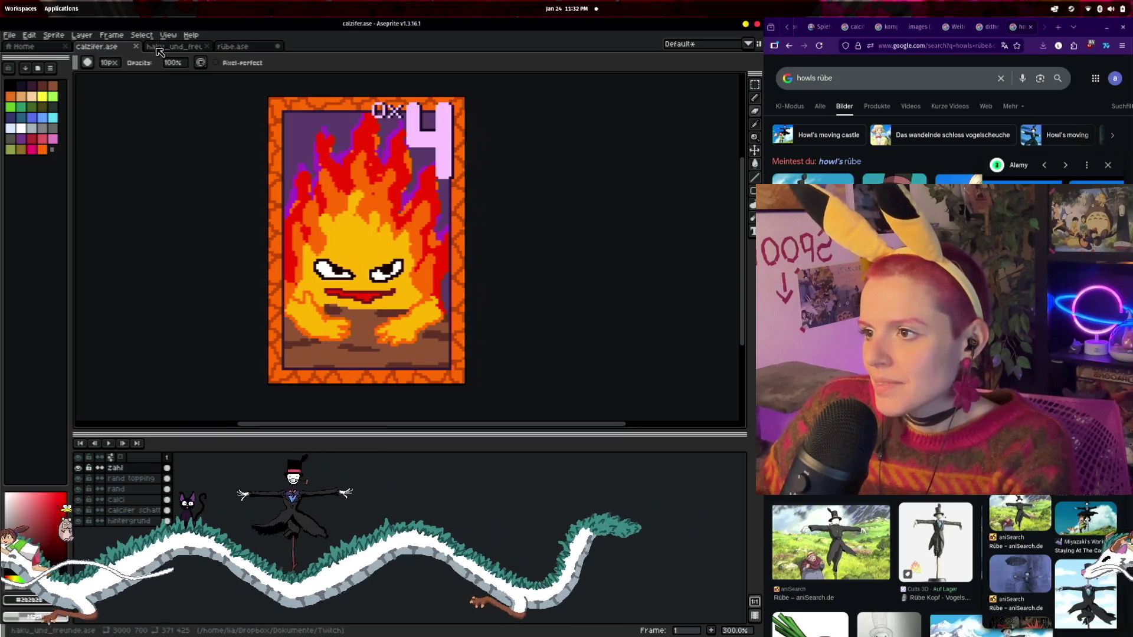
left_click(180, 48)
left_click(235, 48)
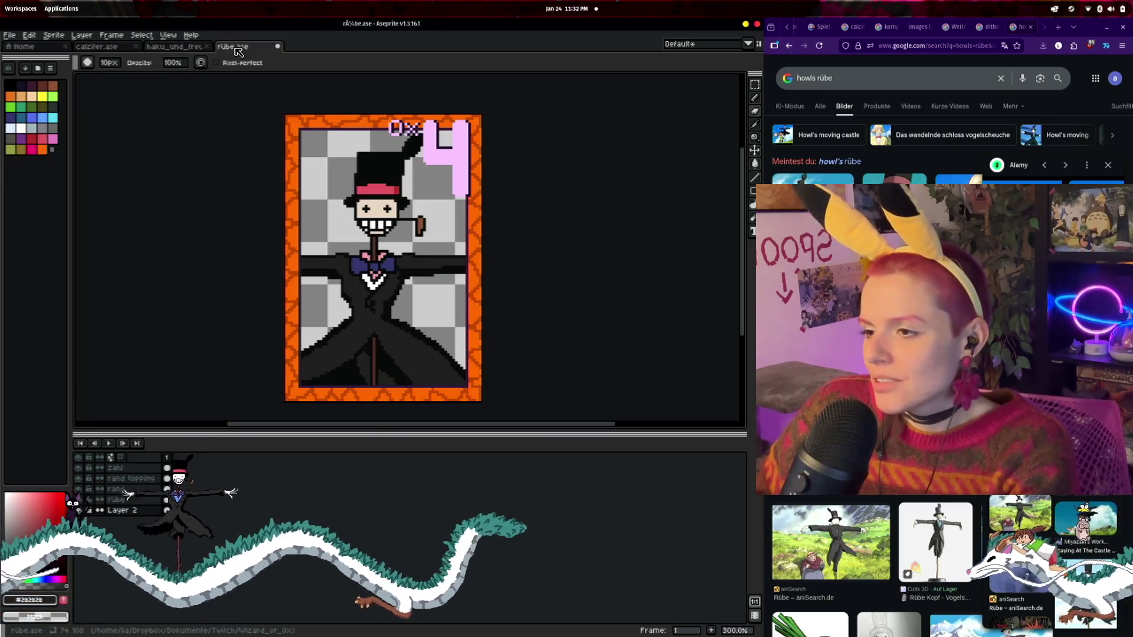
left_click(177, 48)
left_click(97, 47)
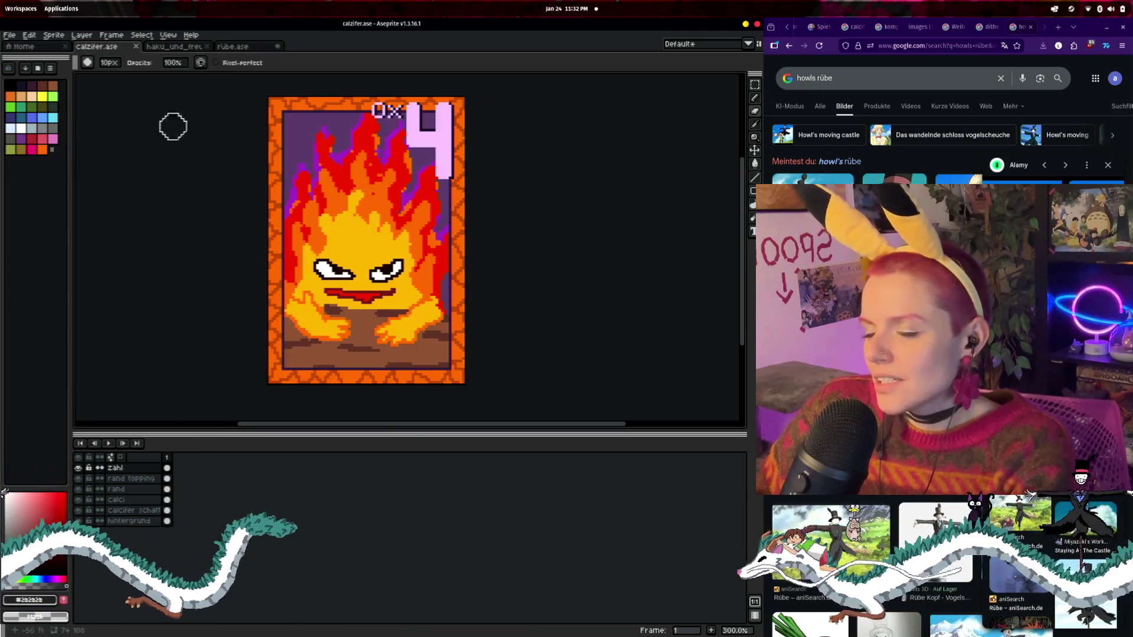
left_click(755, 124)
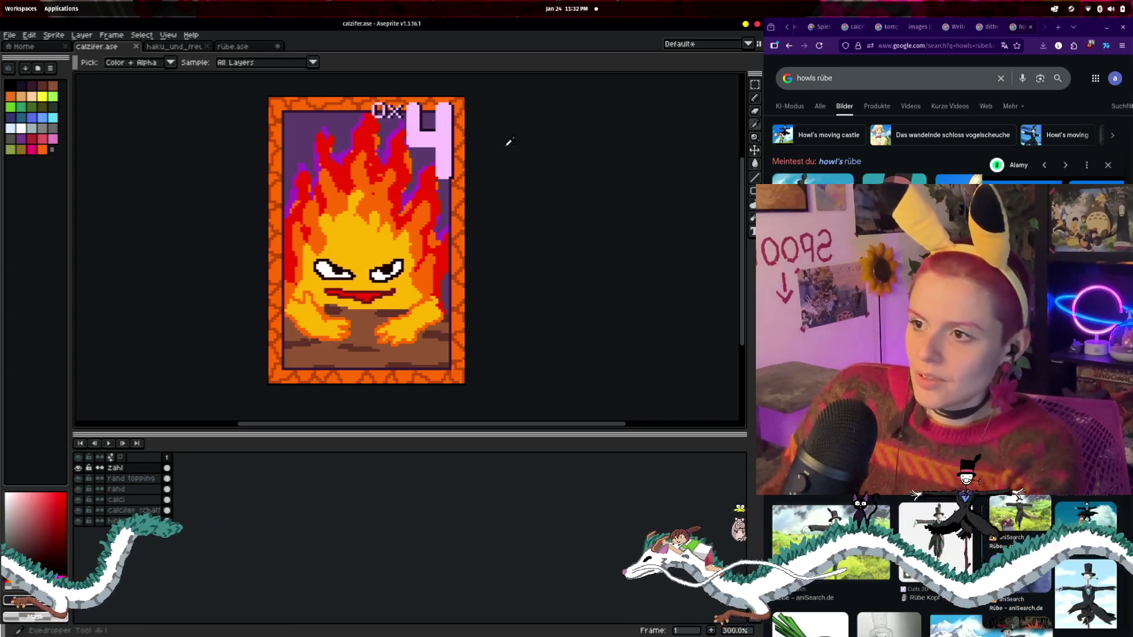
left_click(235, 46)
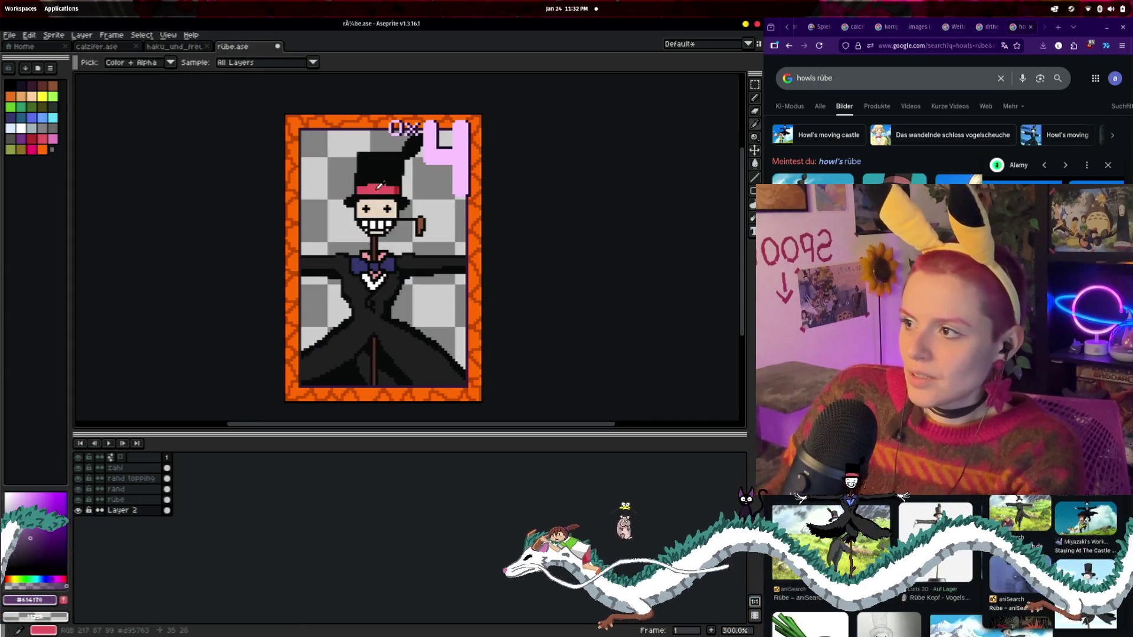
- Paint the checkered background dark purple with a 31px pencil
key("b")
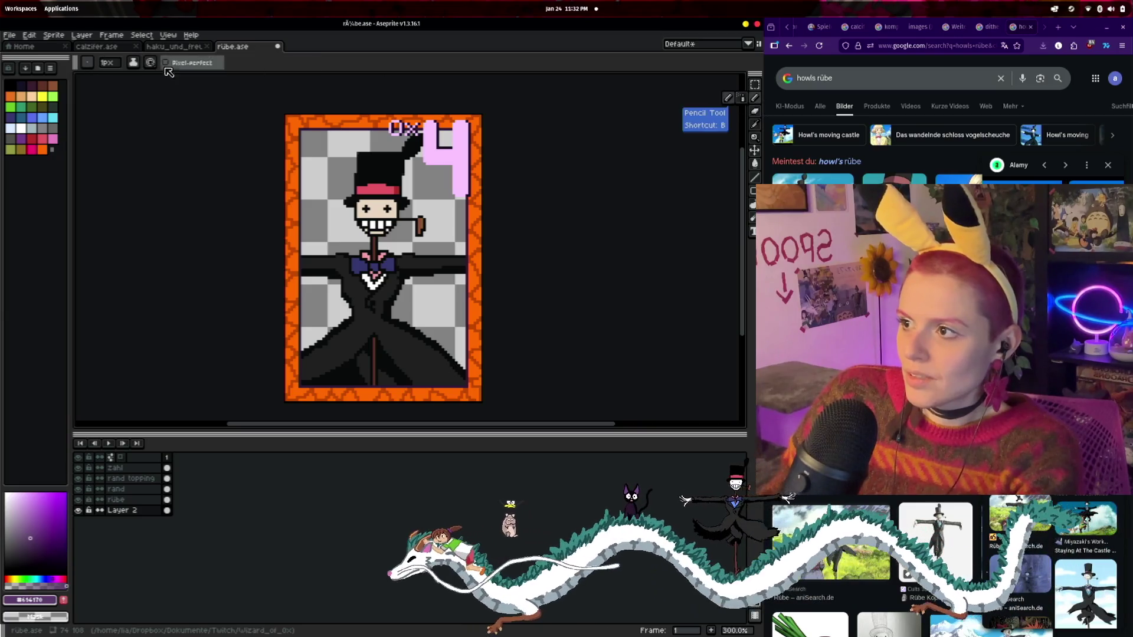
left_click_drag(107, 63, 127, 64)
mouse_move(413, 151)
left_mouse_down()
mouse_move(301, 147)
mouse_move(342, 236)
mouse_move(437, 295)
mouse_move(431, 354)
left_mouse_up()
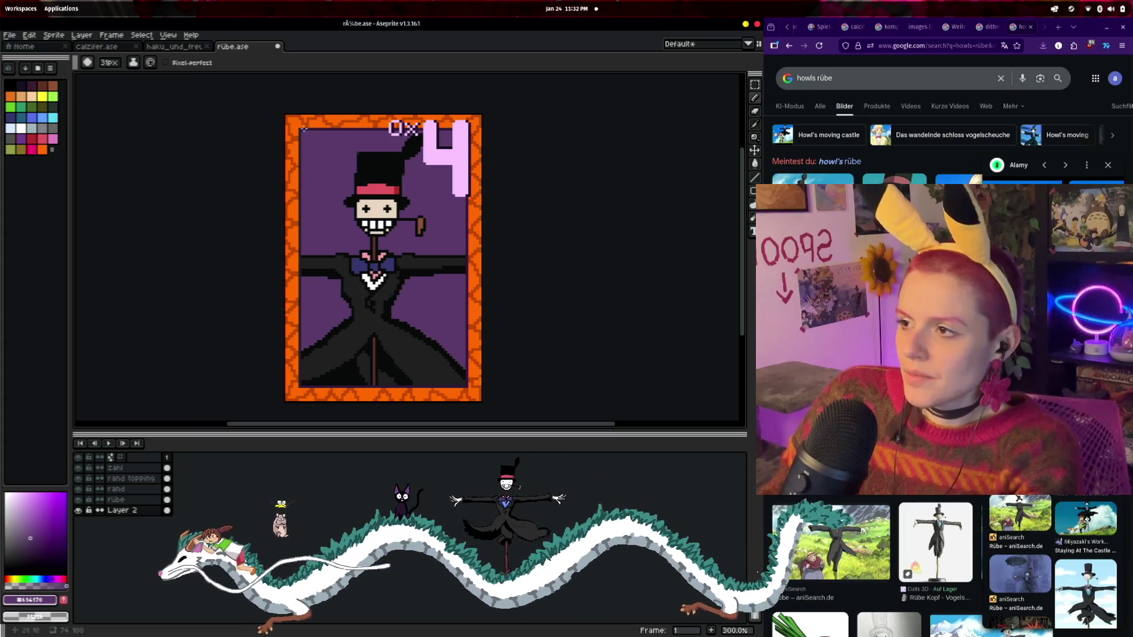
- Sample a bright purple from calzifer.ase and enlarge the rübe.ase pencil to 57px
left_click(96, 46)
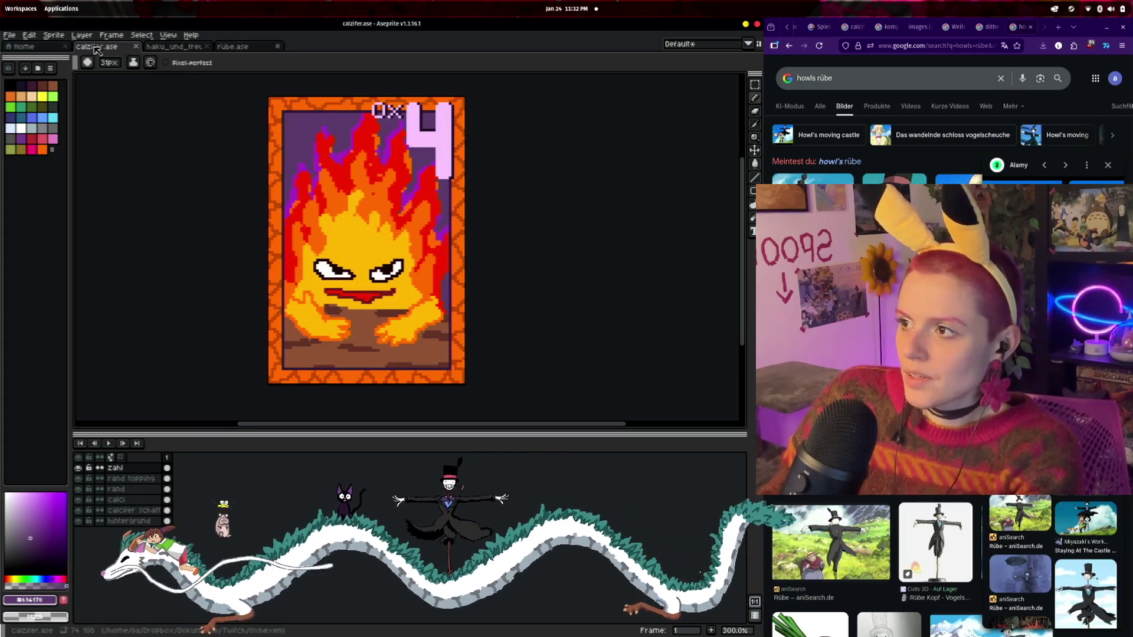
left_click(756, 125)
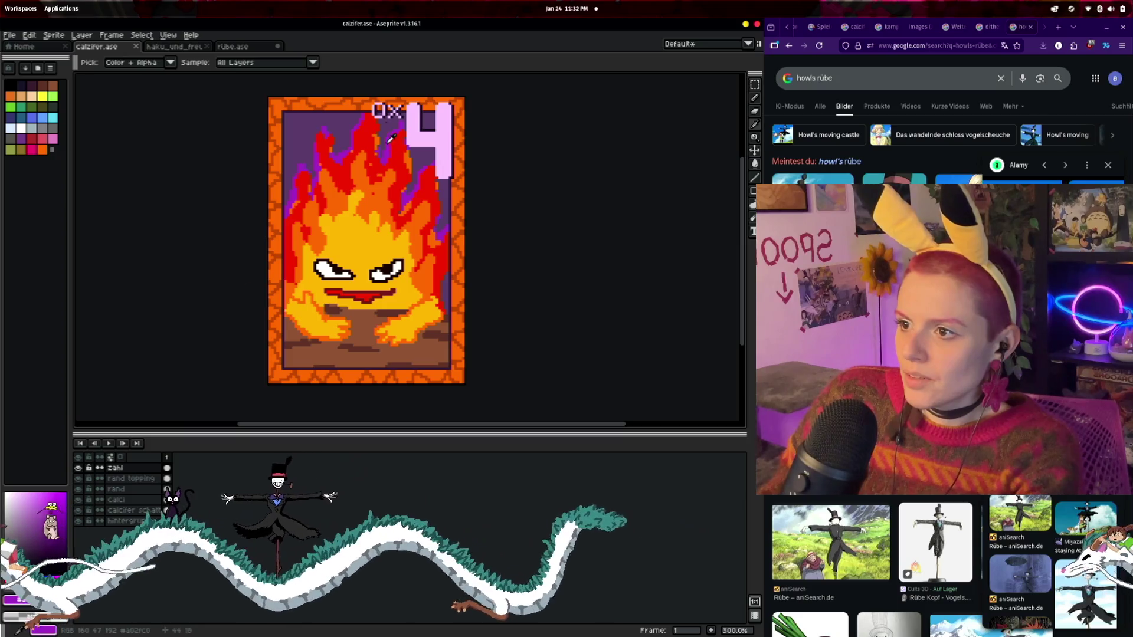
left_click(233, 46)
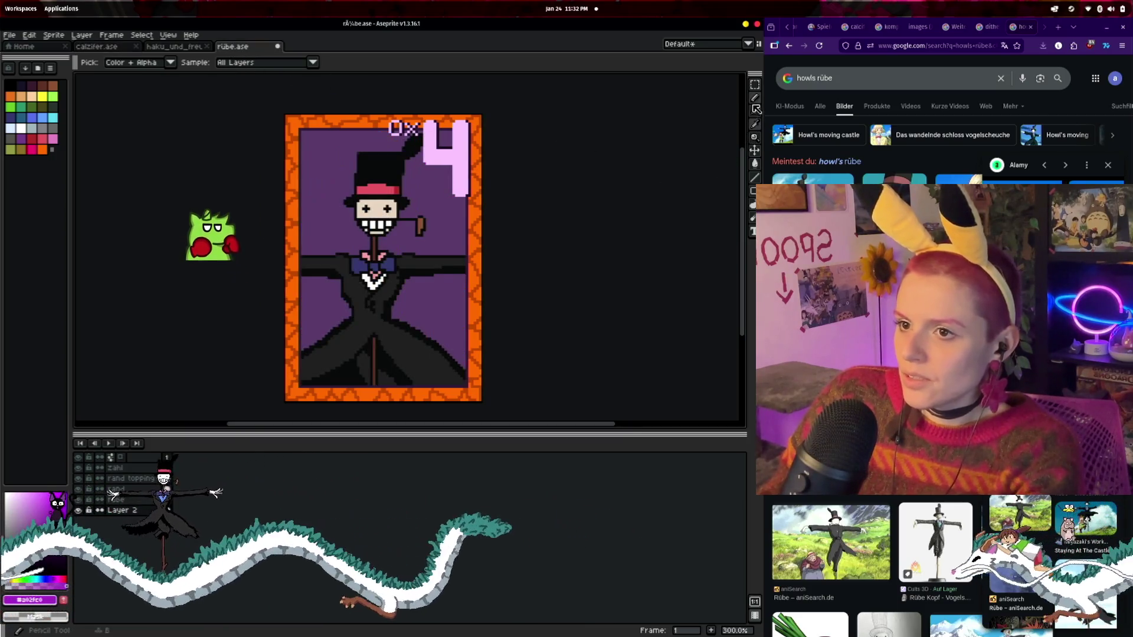
left_click(334, 214)
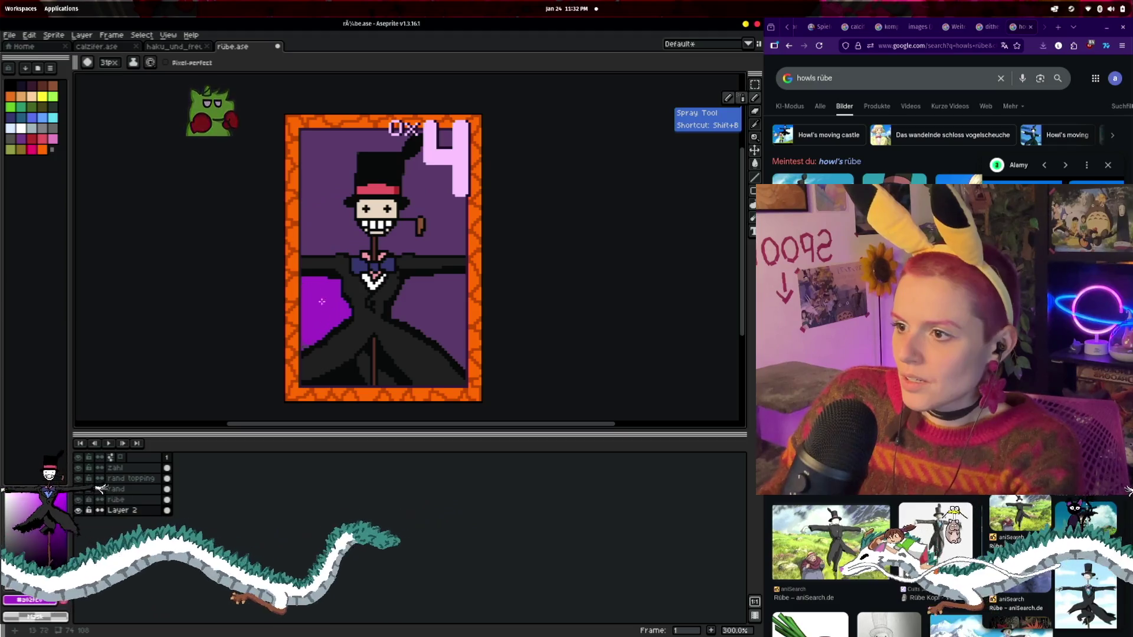
key("ctrl+z")
left_click(355, 202)
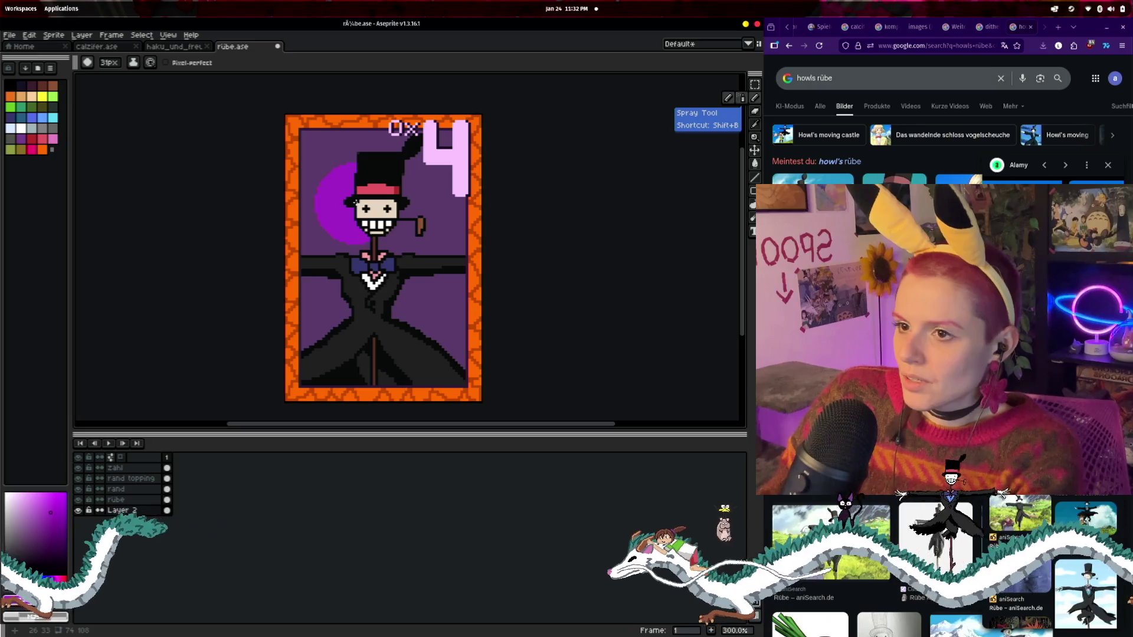
left_click(110, 63)
left_click_drag(106, 76, 160, 76)
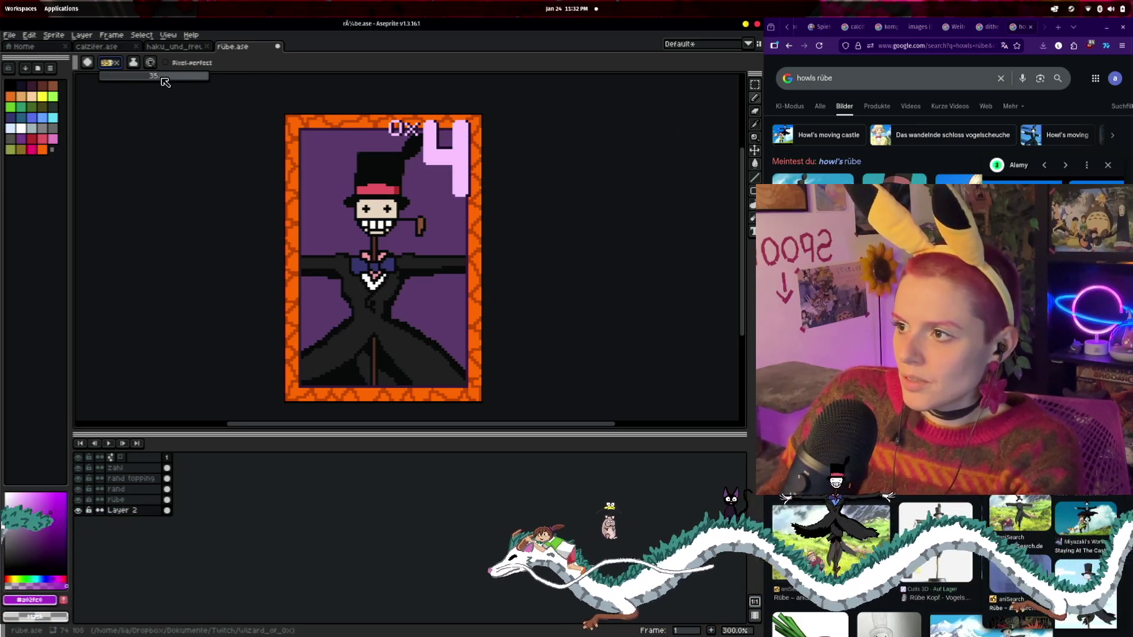
left_click(197, 78)
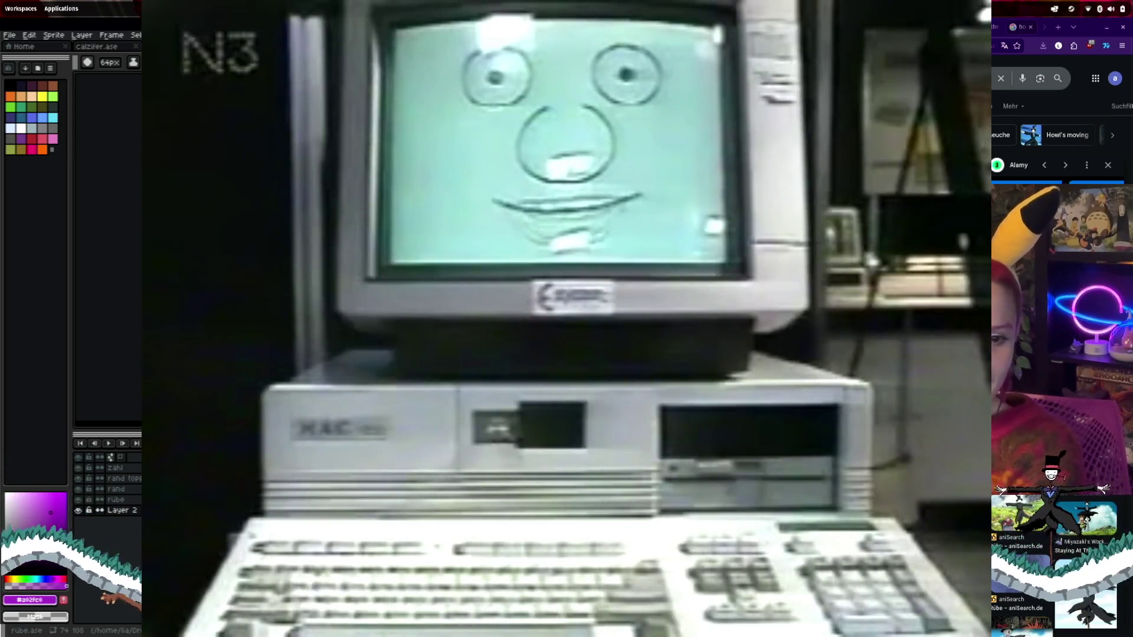
scroll(516, 246, "up", 3)
- Toggle the zahl layer and try a big purple stroke near the 0x4, then undo it
scroll(589, 303, "down", 2)
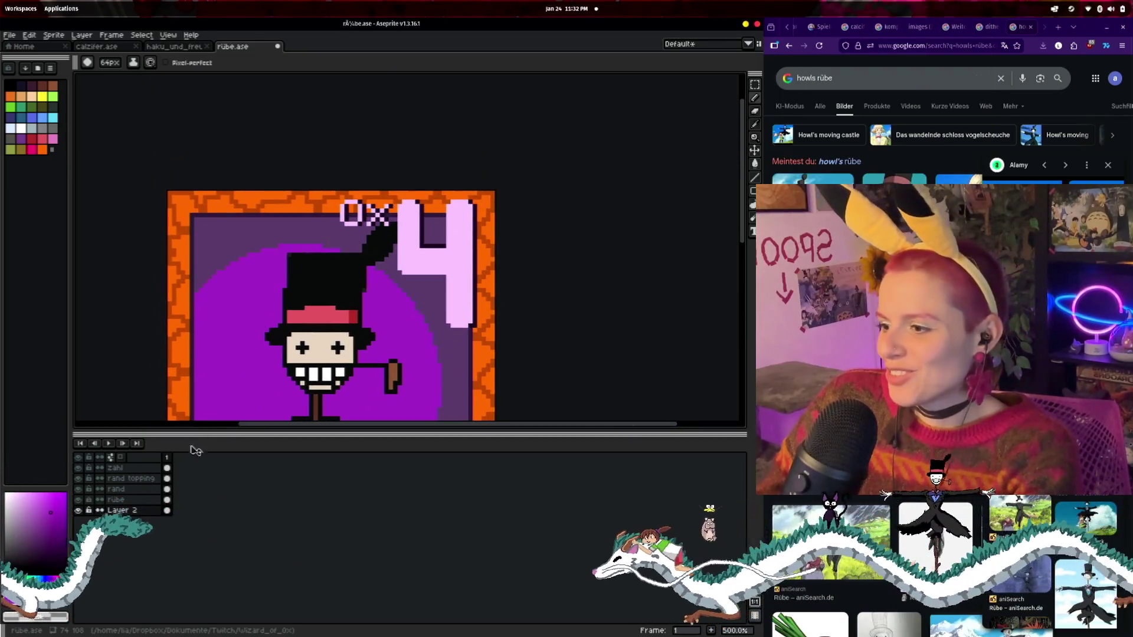
left_click(79, 468)
left_click(79, 468)
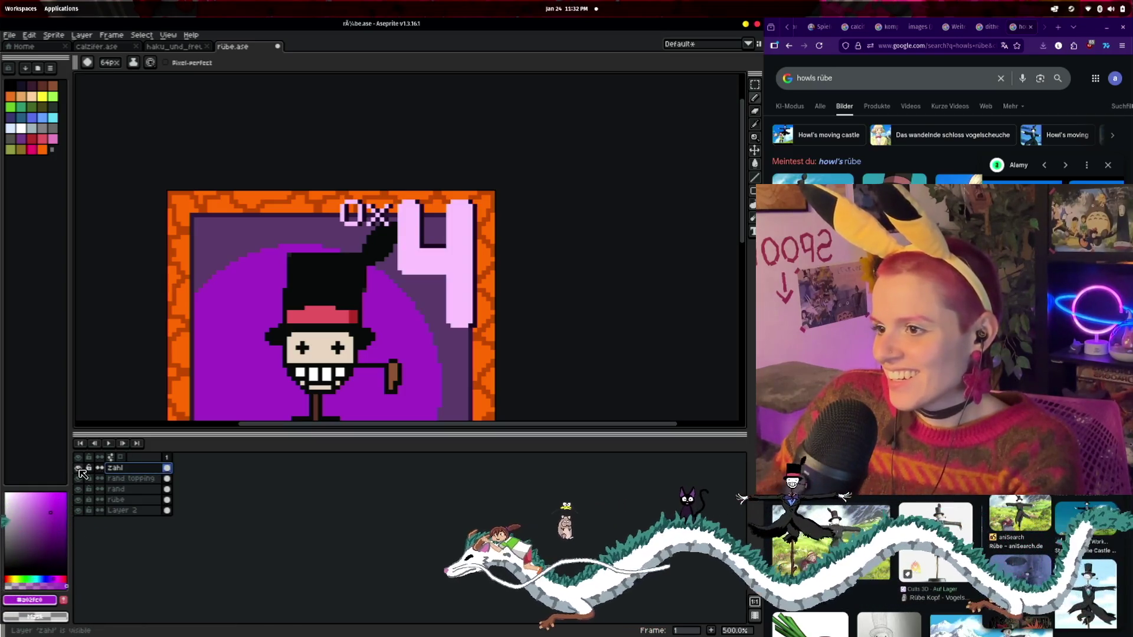
left_click(754, 98)
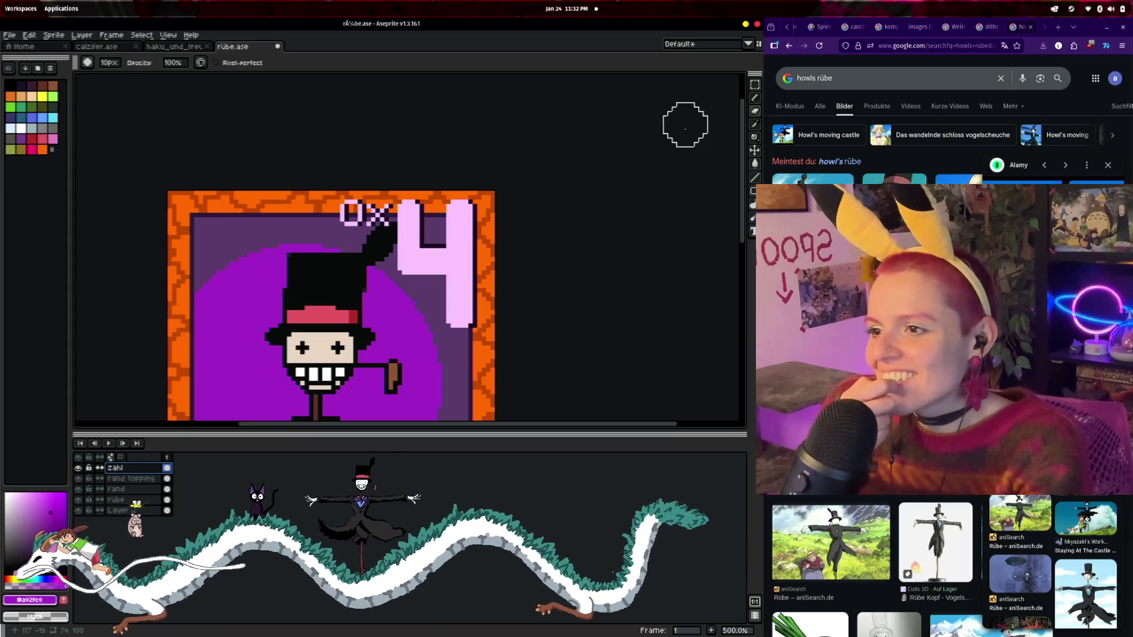
left_click(754, 98)
left_click_drag(366, 266, 417, 205)
key("ctrl+z")
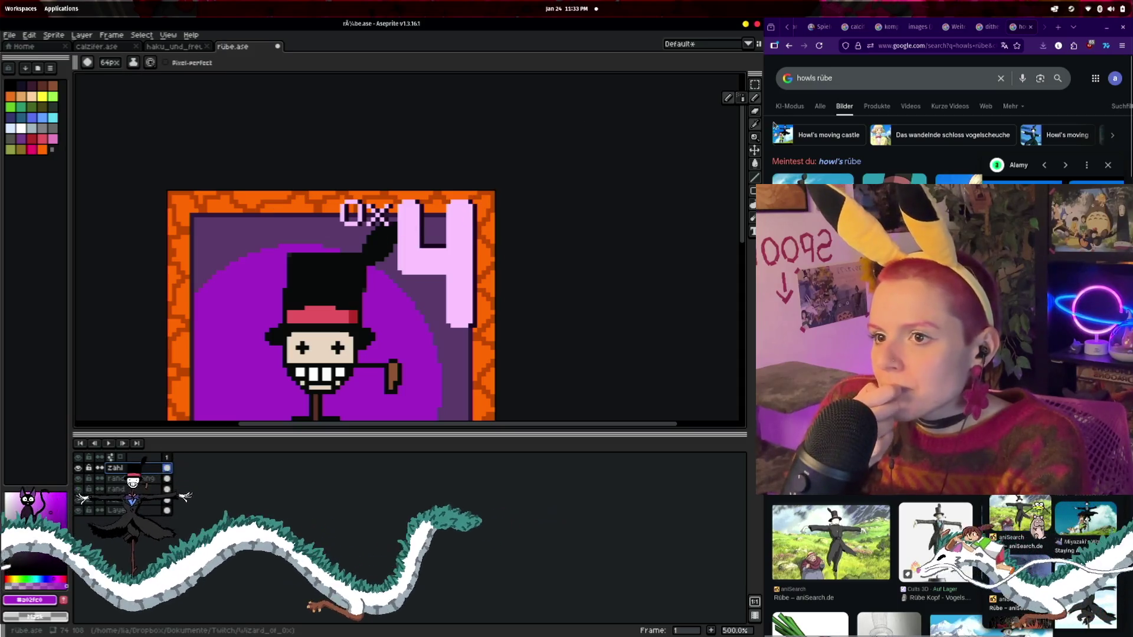
- Pick the light pink, set a 10px pencil, and paint the 4's top closed into an 8
key("i")
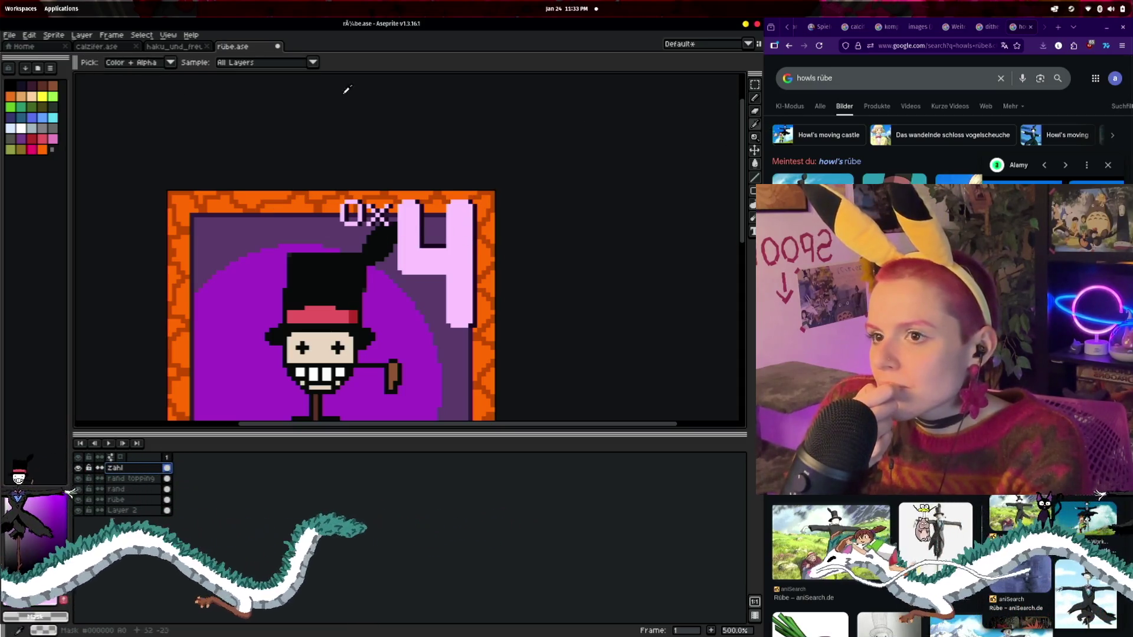
left_click(437, 212)
left_click(754, 98)
left_click(110, 62)
left_click_drag(131, 78, 120, 80)
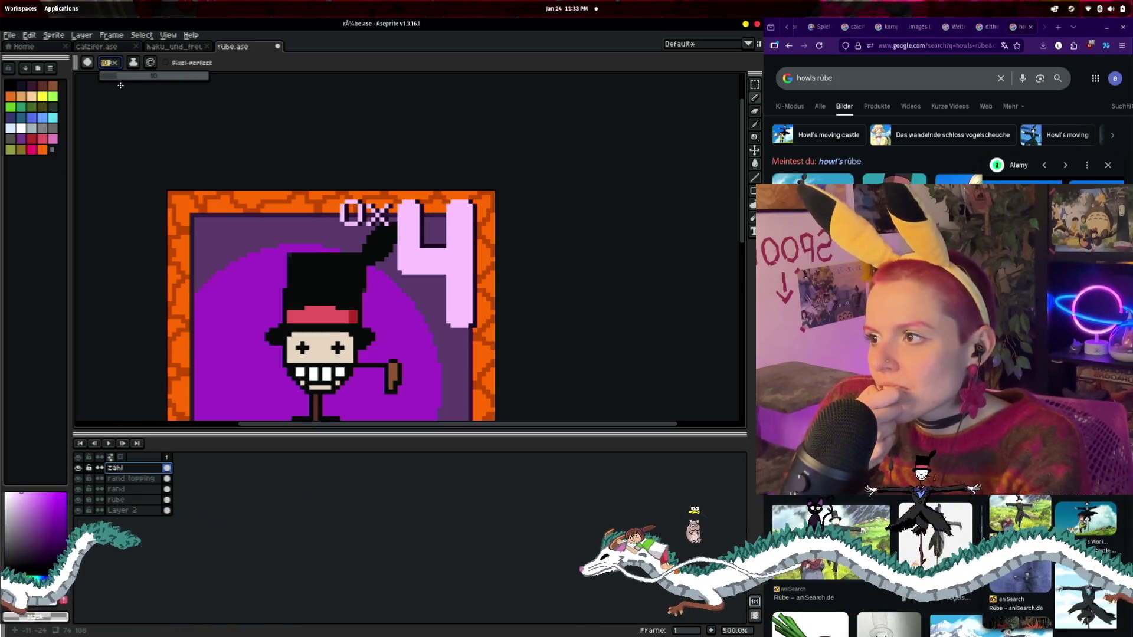
left_click(417, 216)
mouse_move(423, 208)
left_mouse_down()
mouse_move(444, 209)
mouse_move(405, 290)
mouse_move(442, 321)
mouse_move(415, 282)
left_mouse_up()
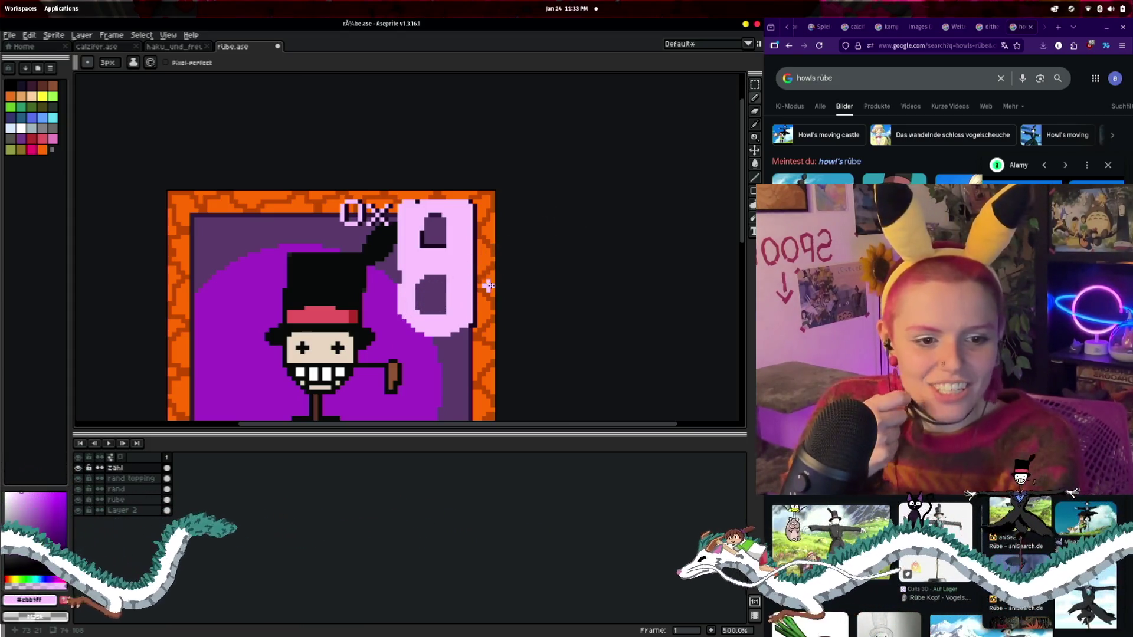
scroll(488, 286, "down", 5)
scroll(526, 253, "up", 3)
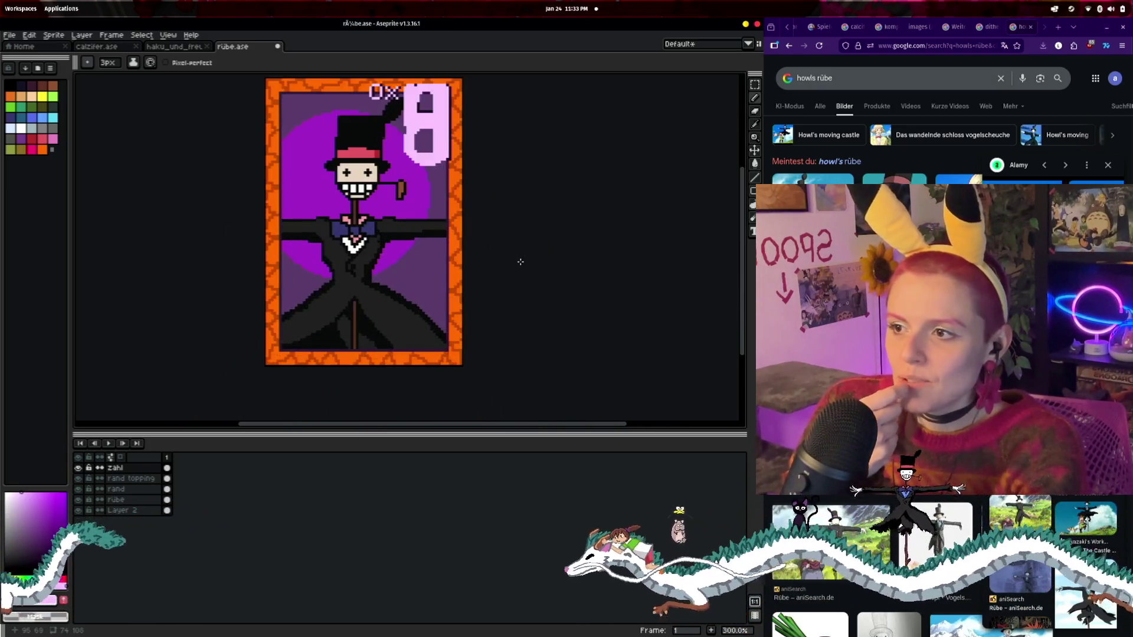
scroll(400, 325, "down", 1)
scroll(368, 260, "up", 1)
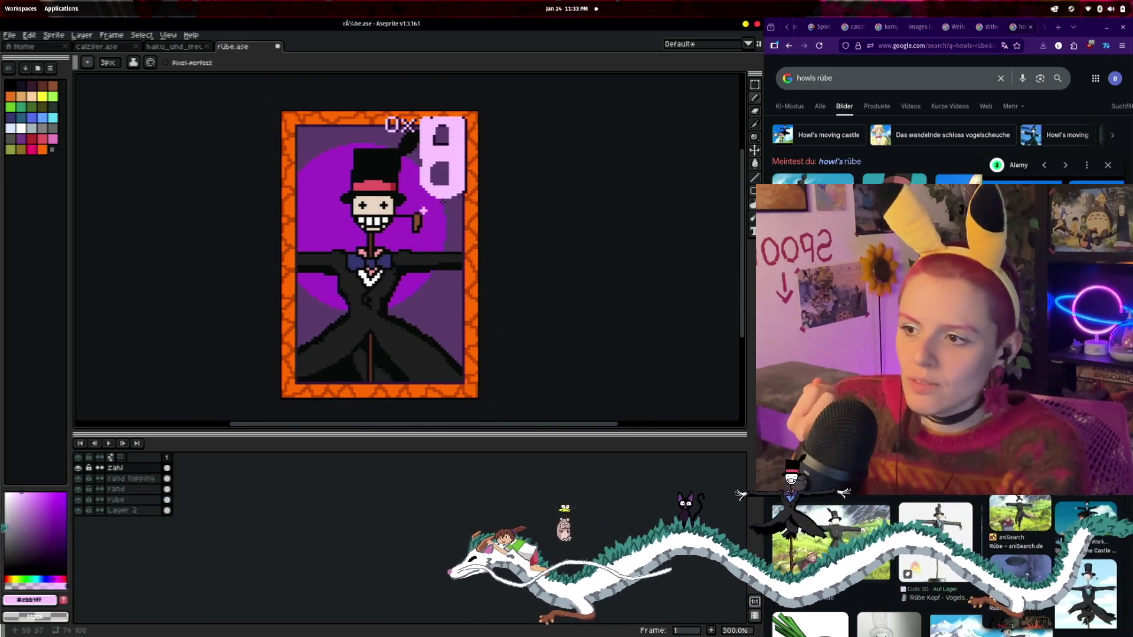
scroll(557, 157, "up", 2)
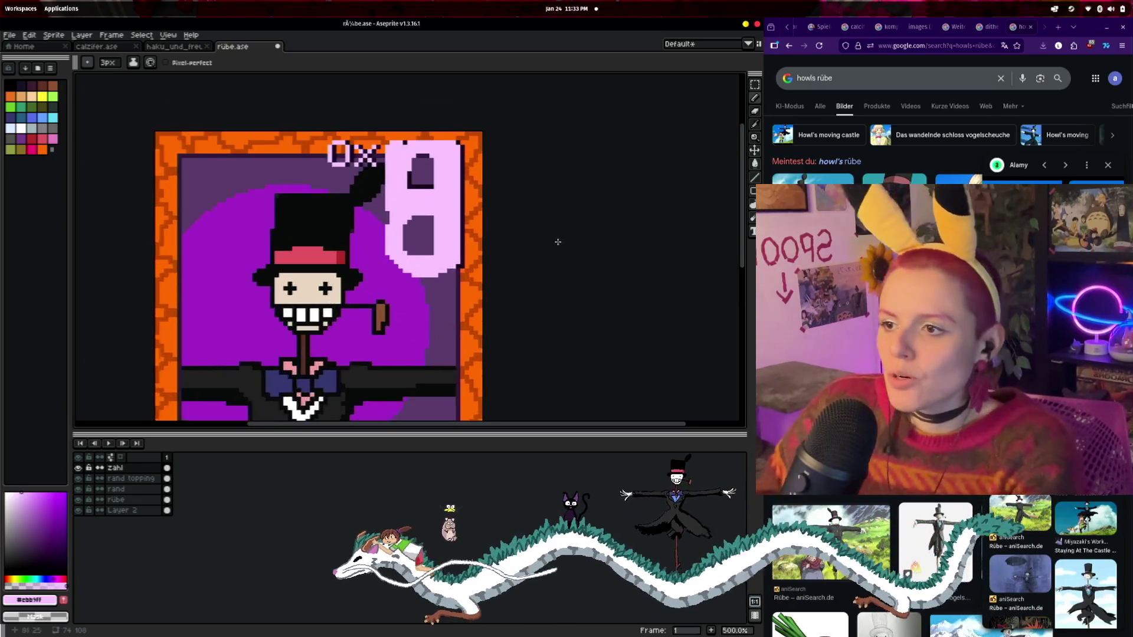
scroll(558, 242, "up", 1)
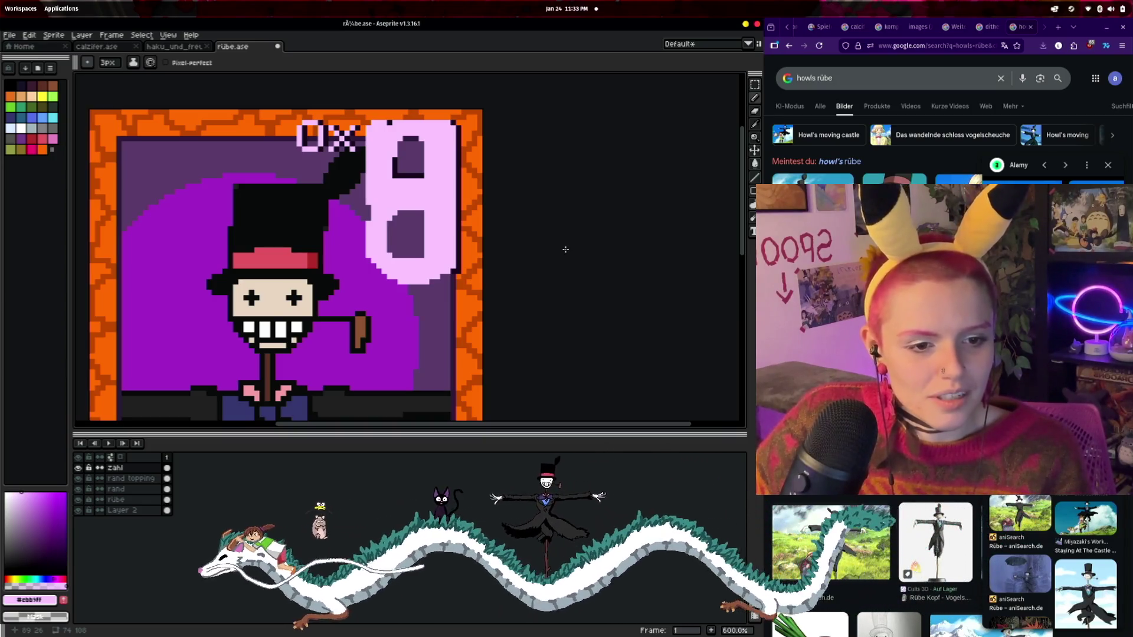
- Undo the blocky 8 edits step by step back to the original pink 4
key("ctrl+z")
left_click_drag(428, 221, 434, 242)
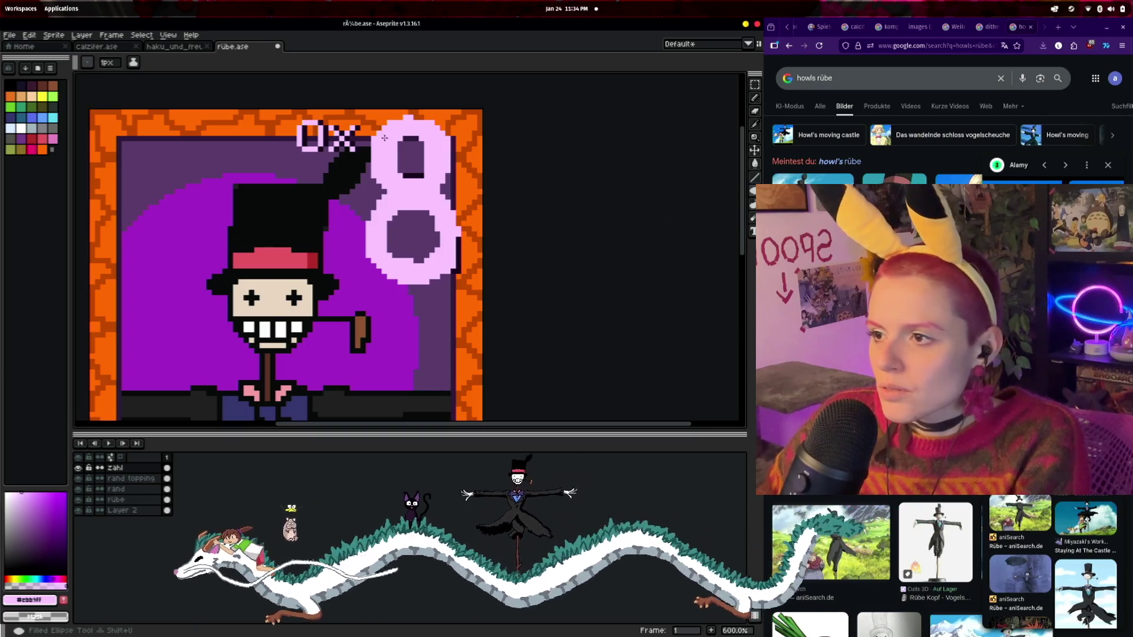
left_click(422, 175)
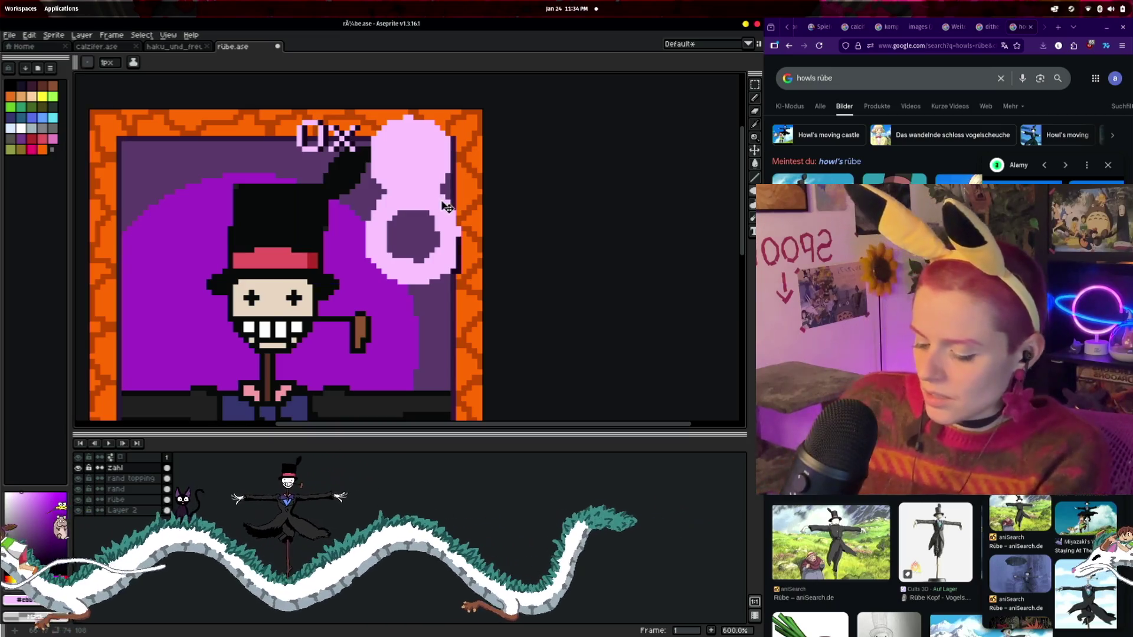
key("ctrl+z")
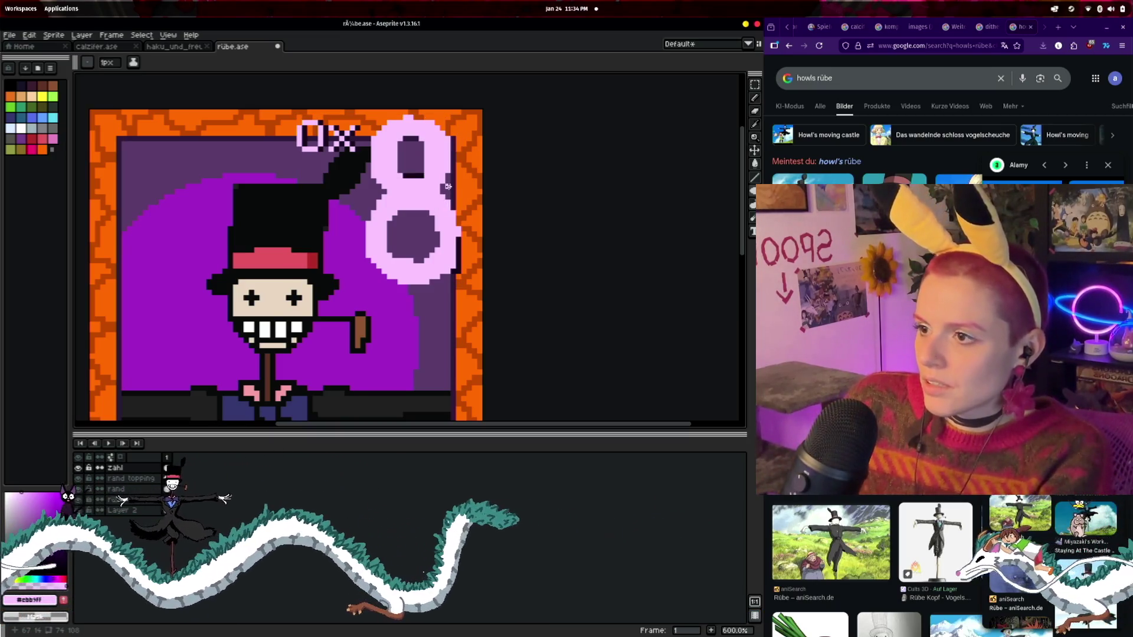
key("ctrl+z")
key("v")
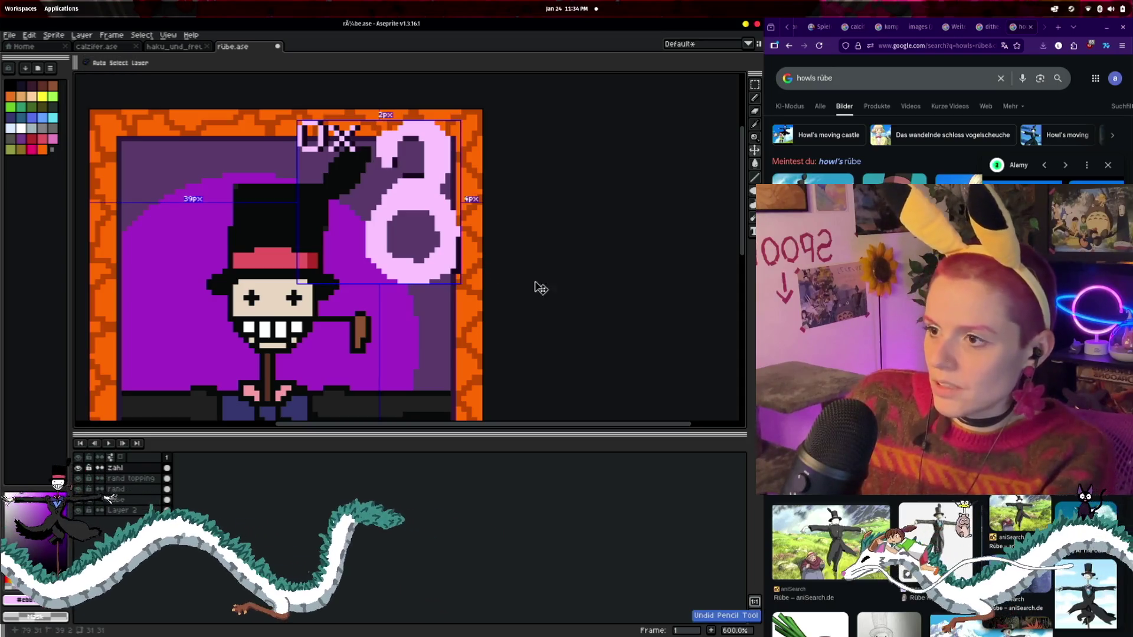
key("ctrl+z")
key("ctrl+z")
key("ctrl+z")
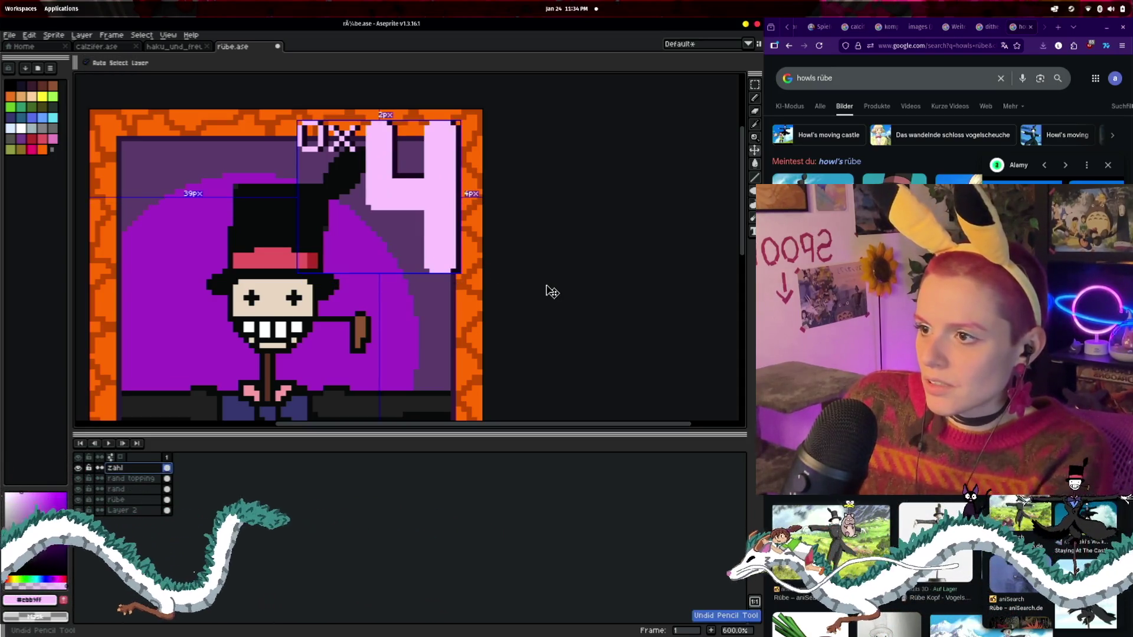
key("b")
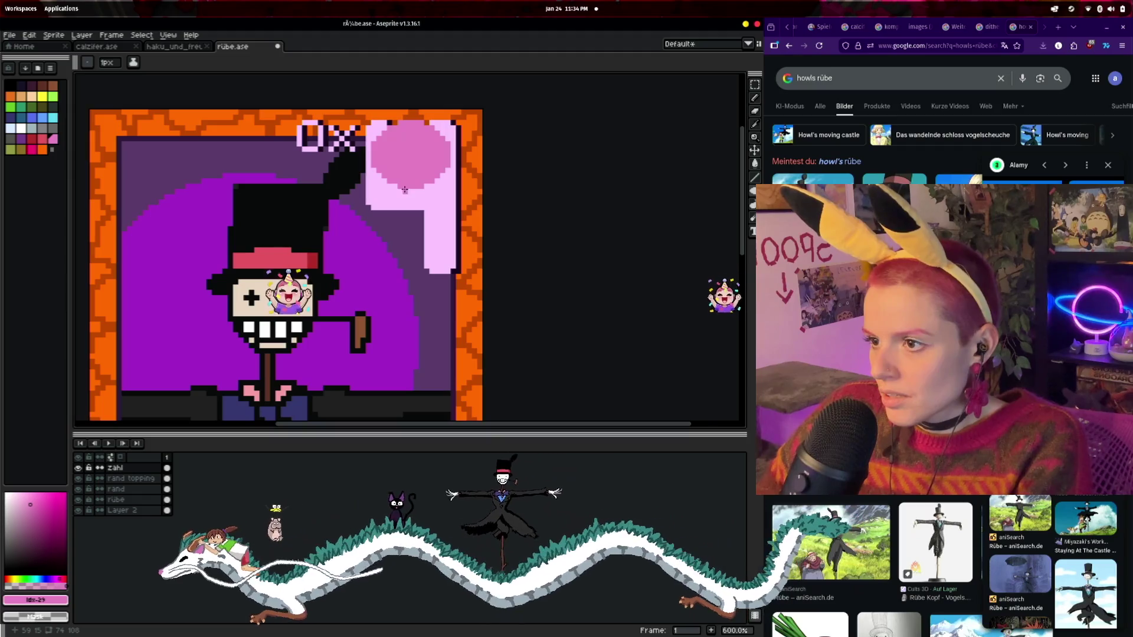
- Draw a filled pink ellipse as the 8's lower circle below the top circle
key("ctrl+z")
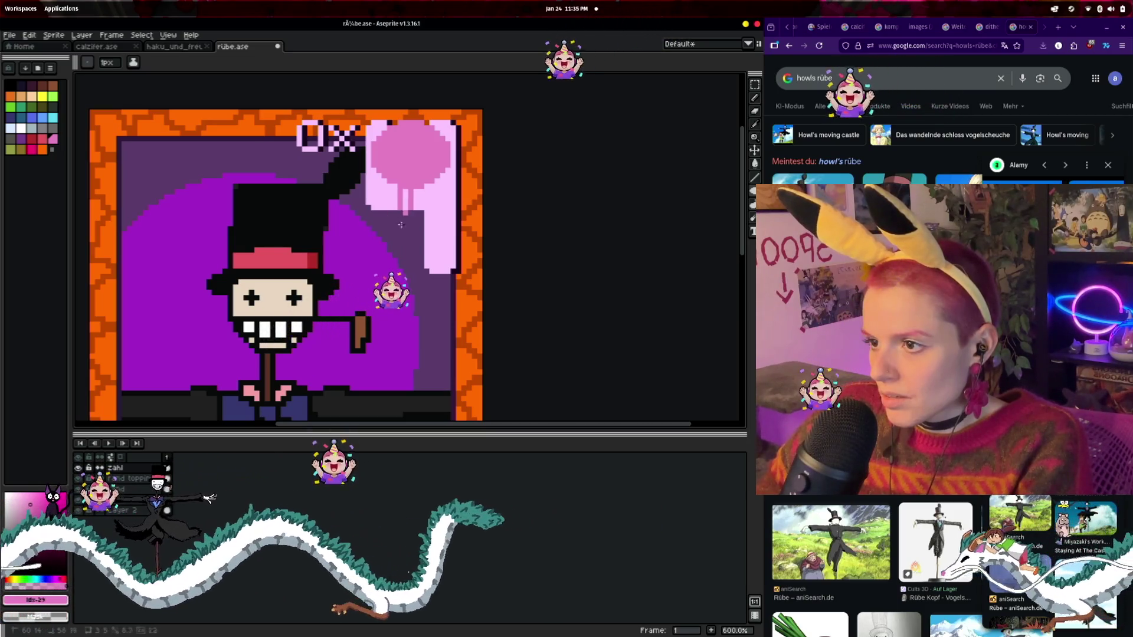
left_click_drag(422, 192, 425, 260)
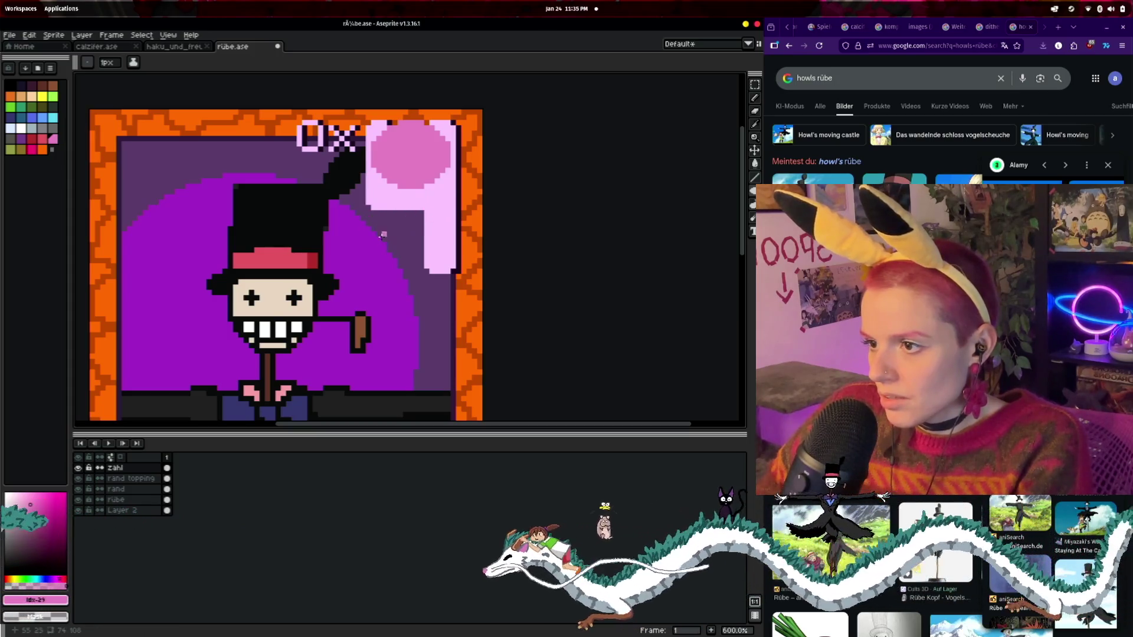
key("ctrl+z")
key("ctrl+z")
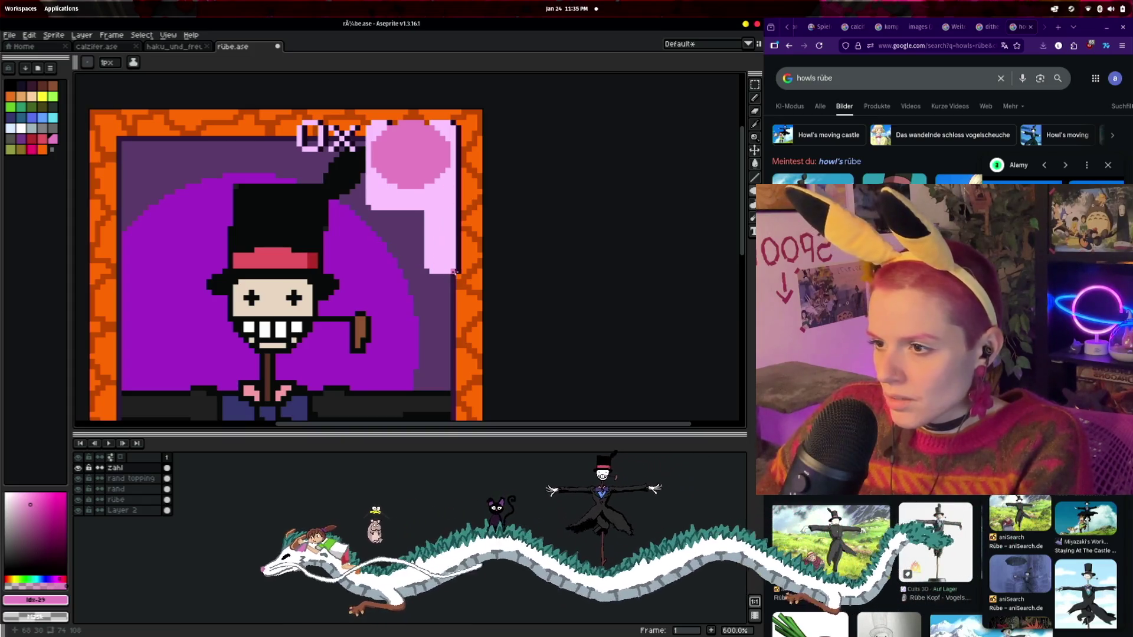
left_click_drag(456, 272, 367, 192)
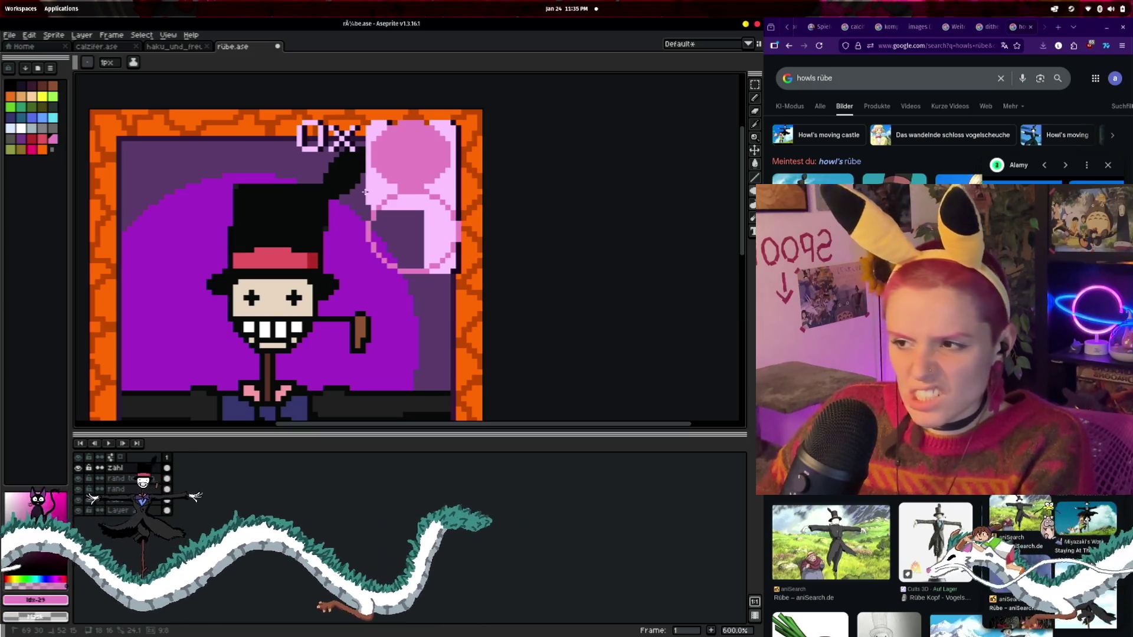
left_click_drag(364, 192, 364, 191)
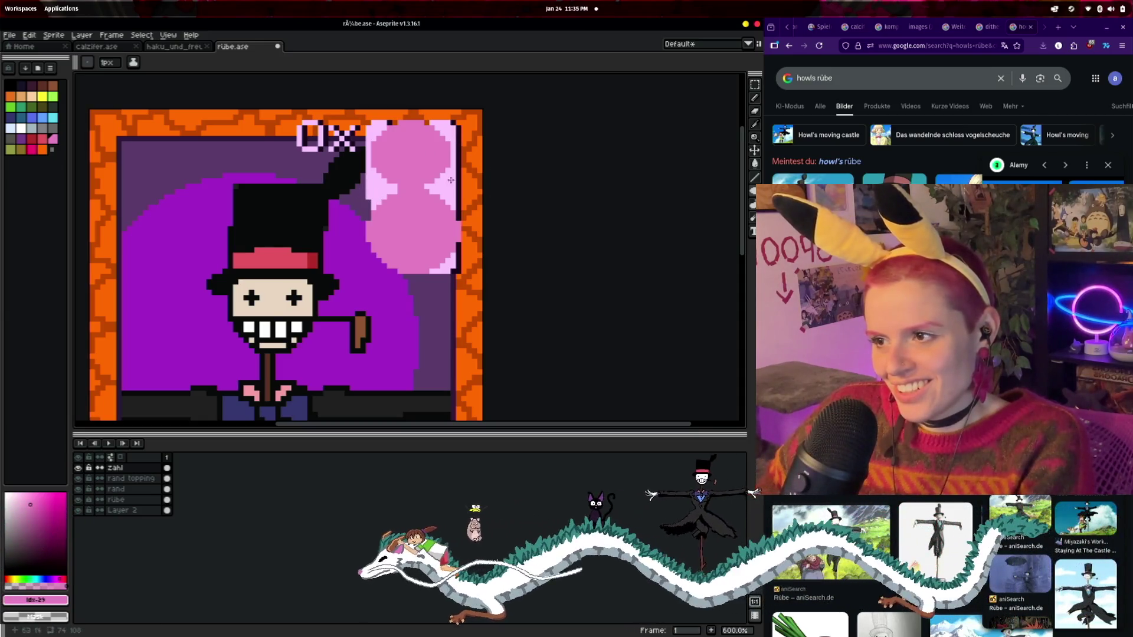
left_click(755, 97)
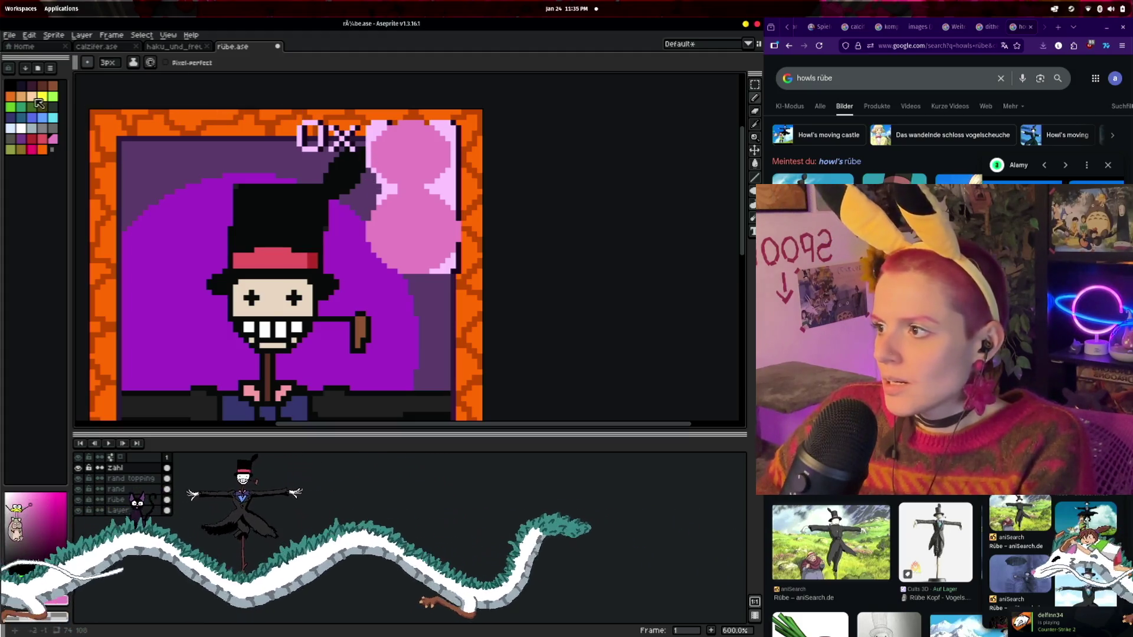
- Pick the 8's light pink and enlarge the lower circle on its left side
left_click(452, 186, "alt")
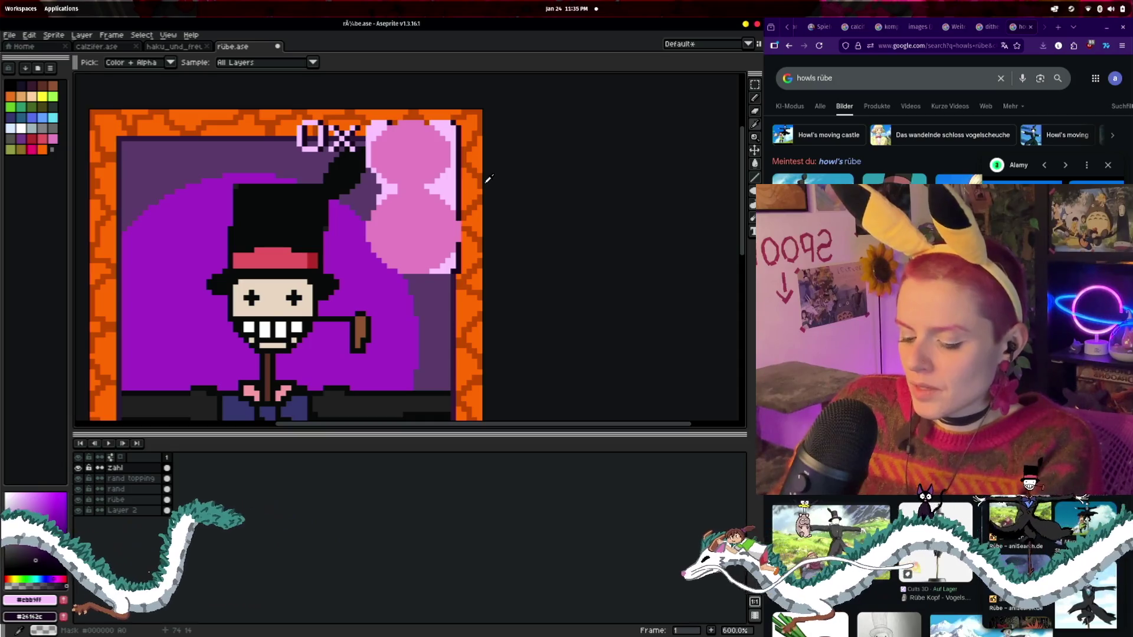
key("b")
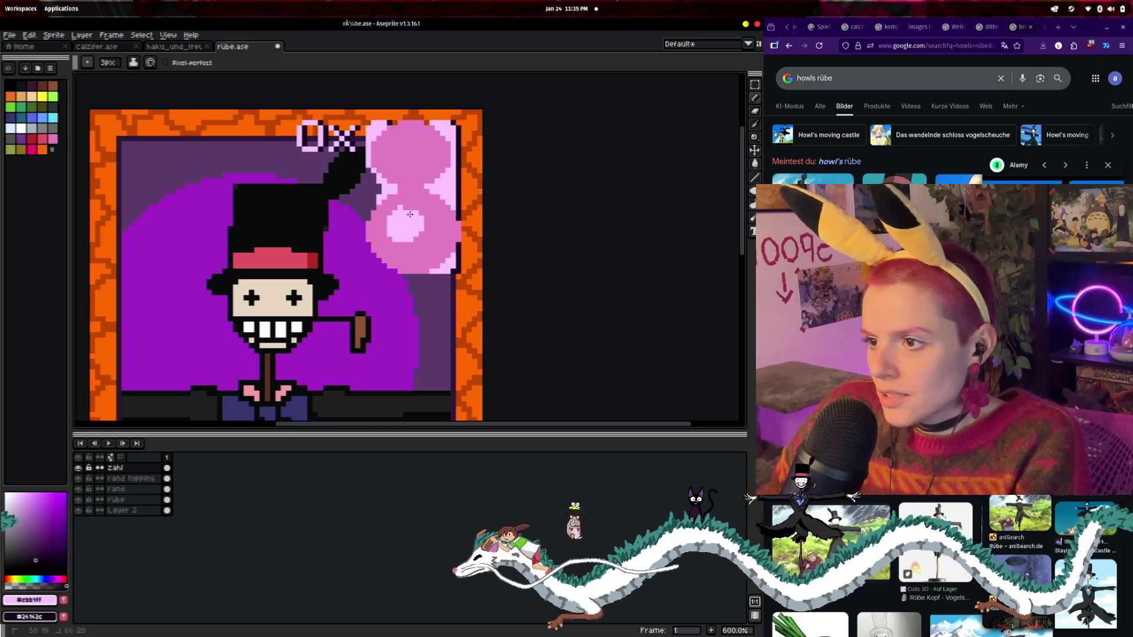
left_click_drag(401, 226, 412, 214)
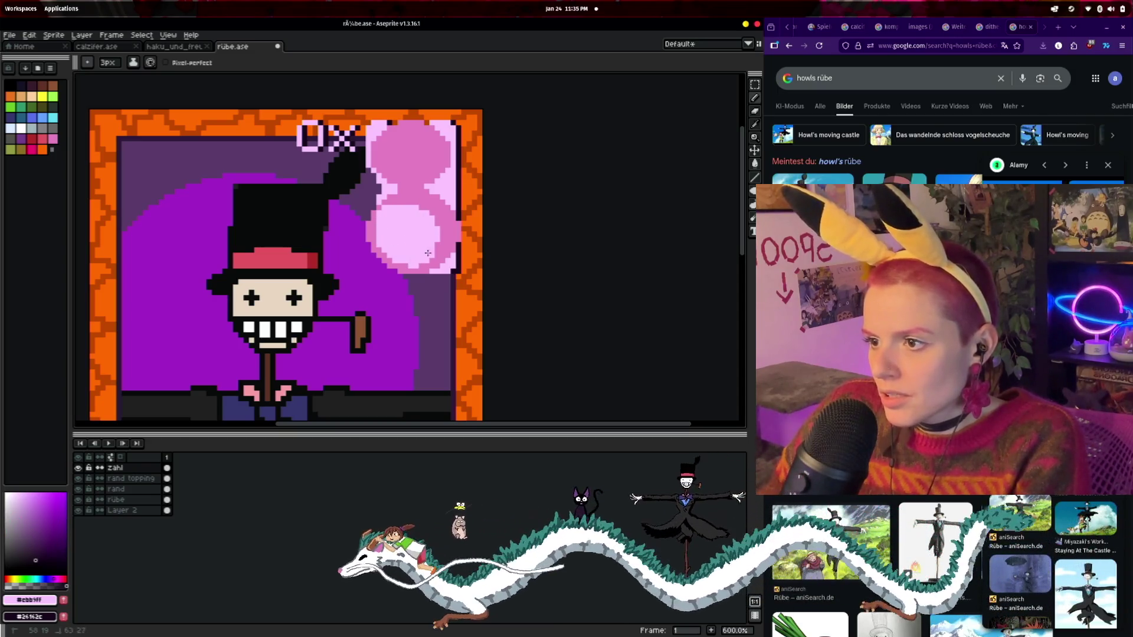
- Using the border's dark outline colour, paint a hole in the lower loop and darken its left edge
key("i")
left_click(461, 177)
key("b")
left_click_drag(397, 227, 418, 235)
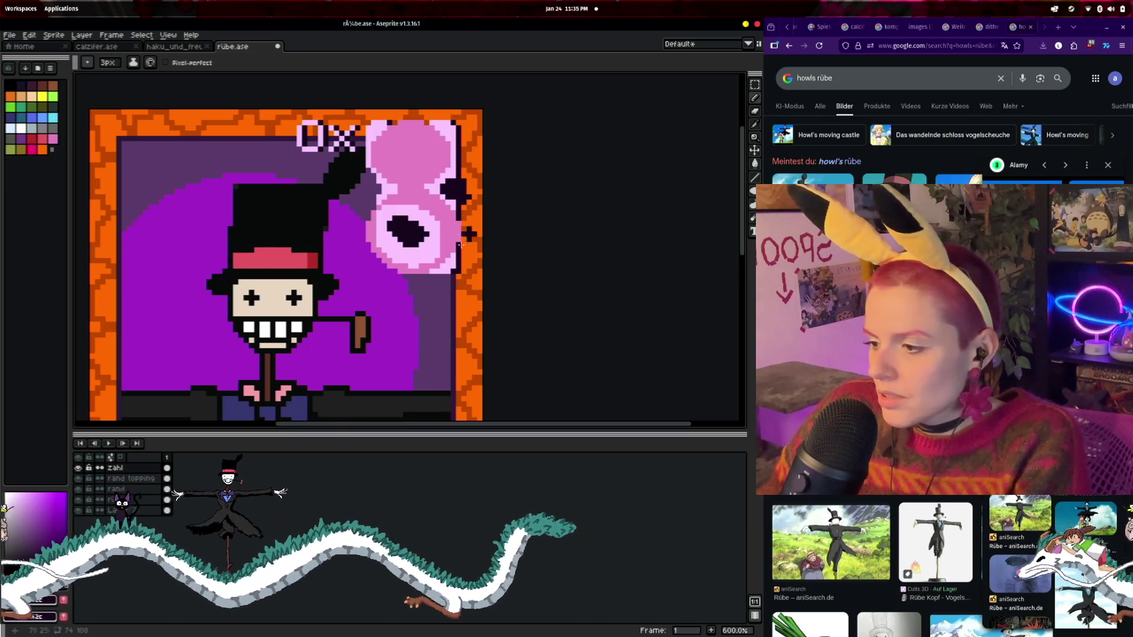
left_click(34, 616)
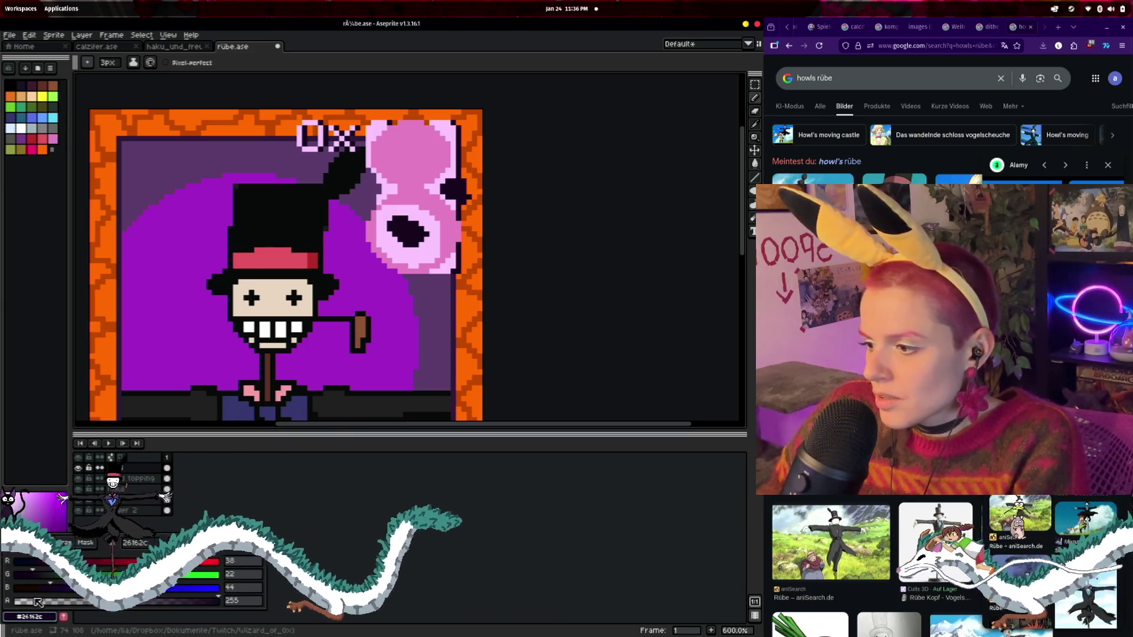
left_click(468, 203)
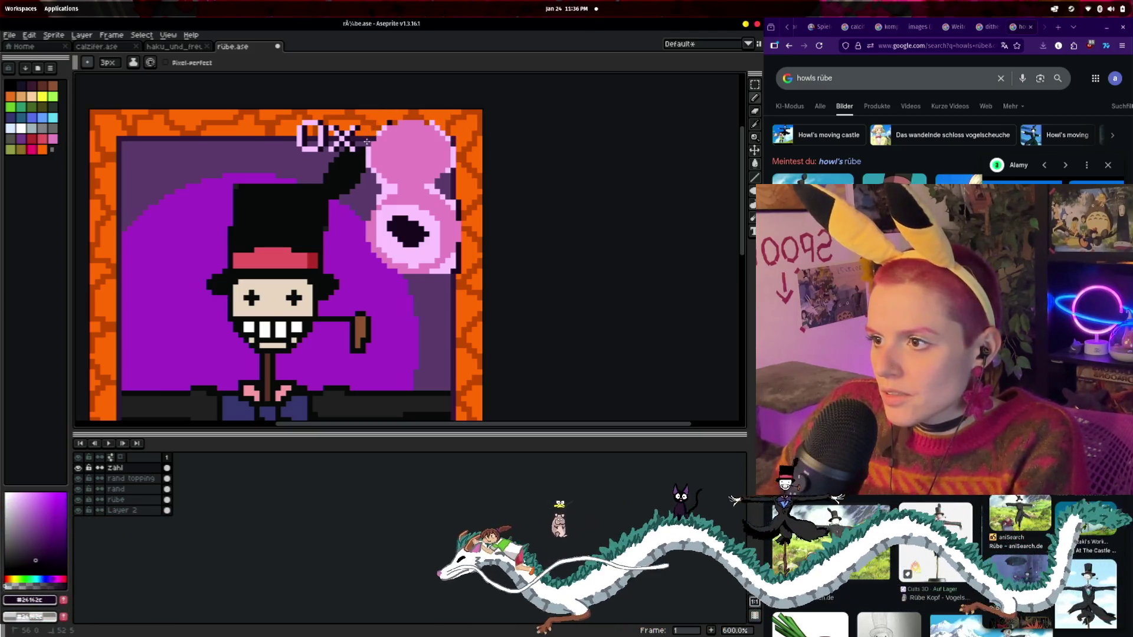
left_click_drag(367, 143, 376, 180)
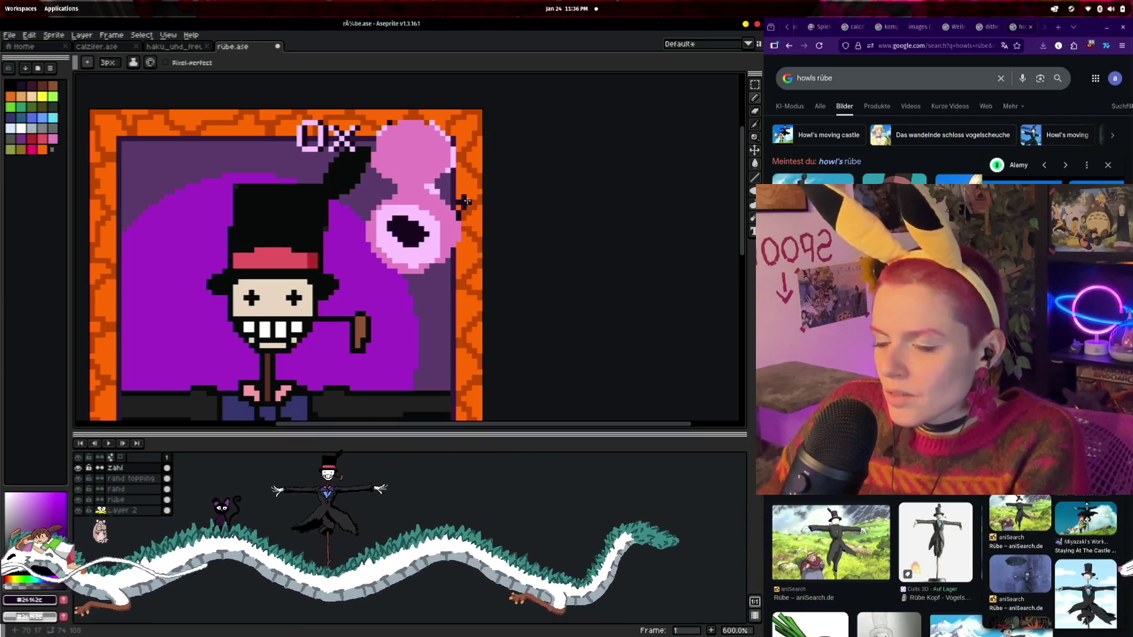
scroll(458, 200, "up", 3)
scroll(501, 263, "down", 2)
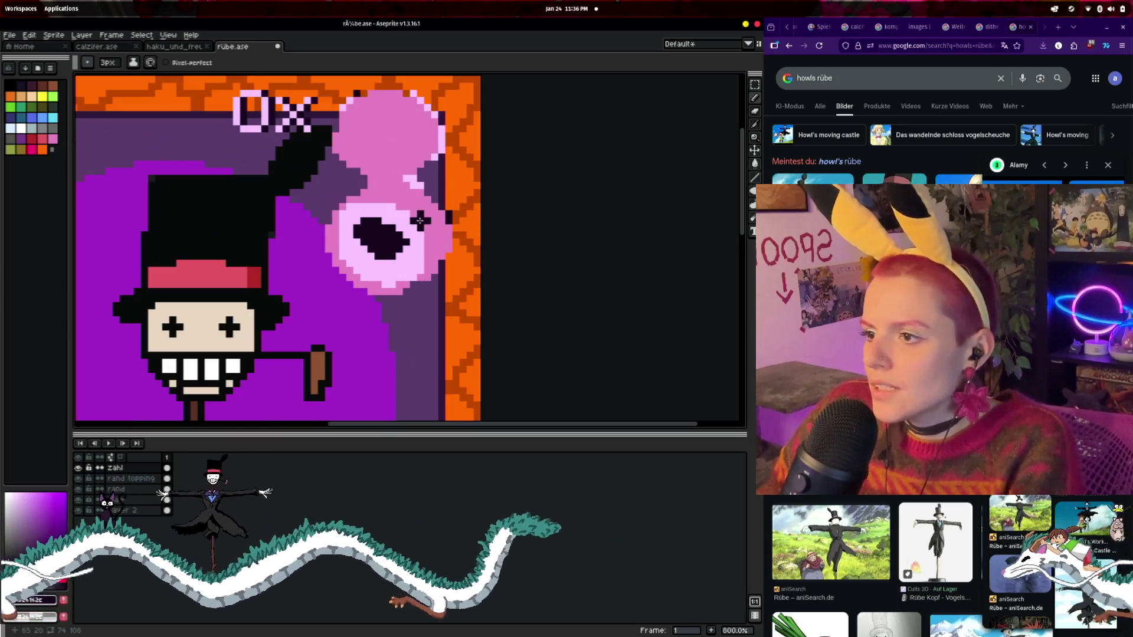
- Pick the 8's light pink, shrink the pencil to 1px, and repaint the loop's right edge
key("i")
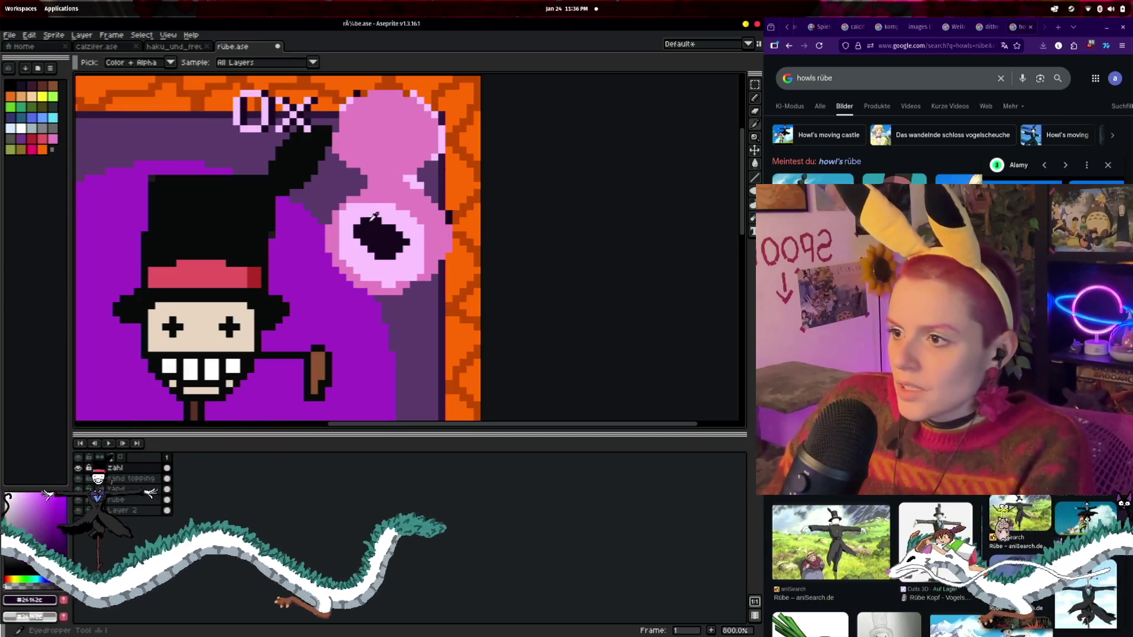
left_click(242, 101)
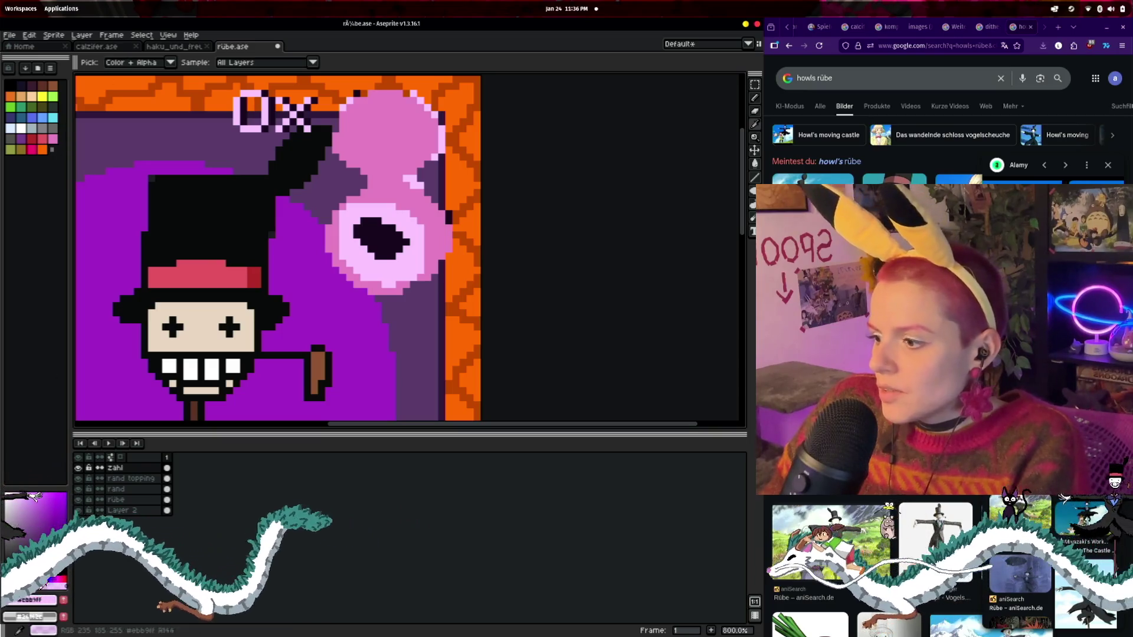
key("b")
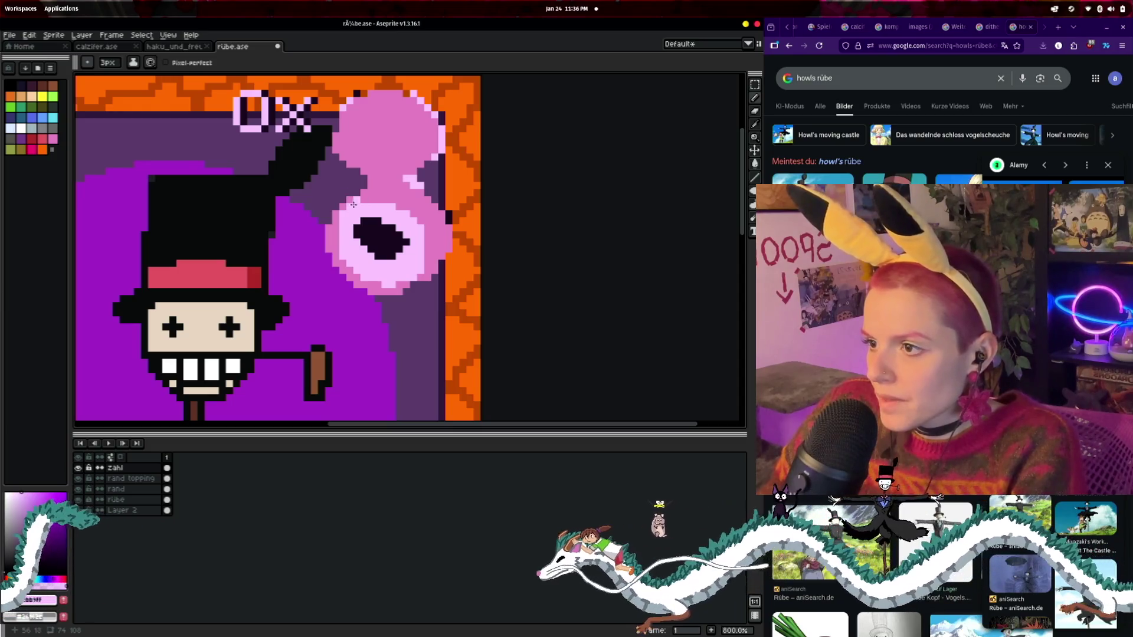
left_click(107, 62)
left_click_drag(123, 80, 101, 78)
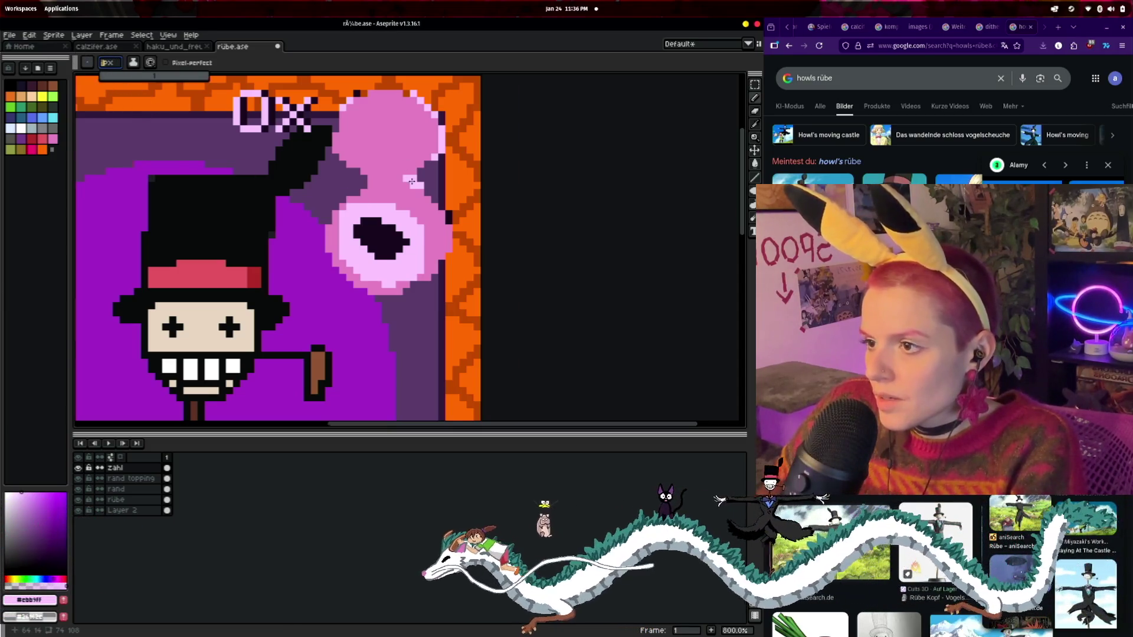
scroll(351, 344, "up", 2)
left_click(359, 335)
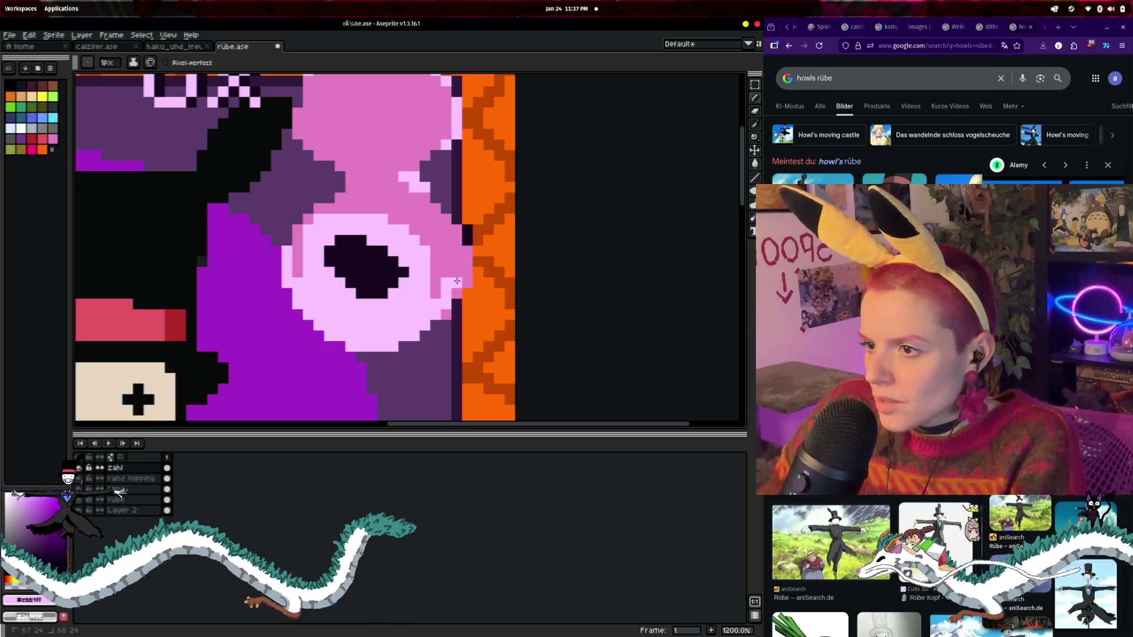
left_click_drag(457, 281, 458, 249)
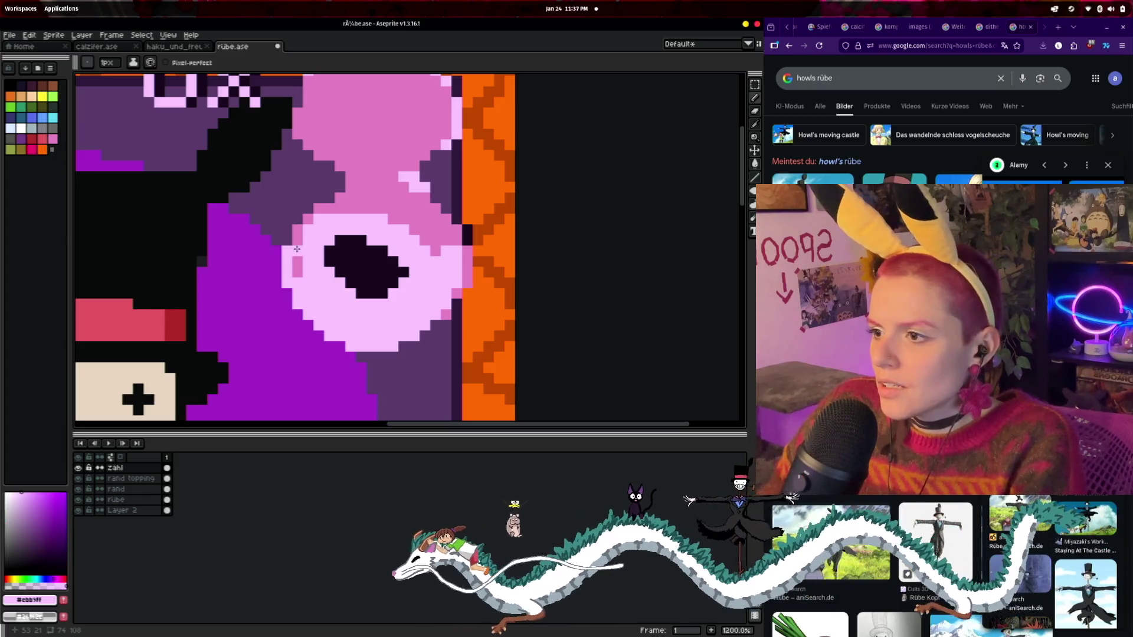
- Add light-pink pixels along the loop's upper edges and lighten the mid-pink stripe above it
left_click(297, 229)
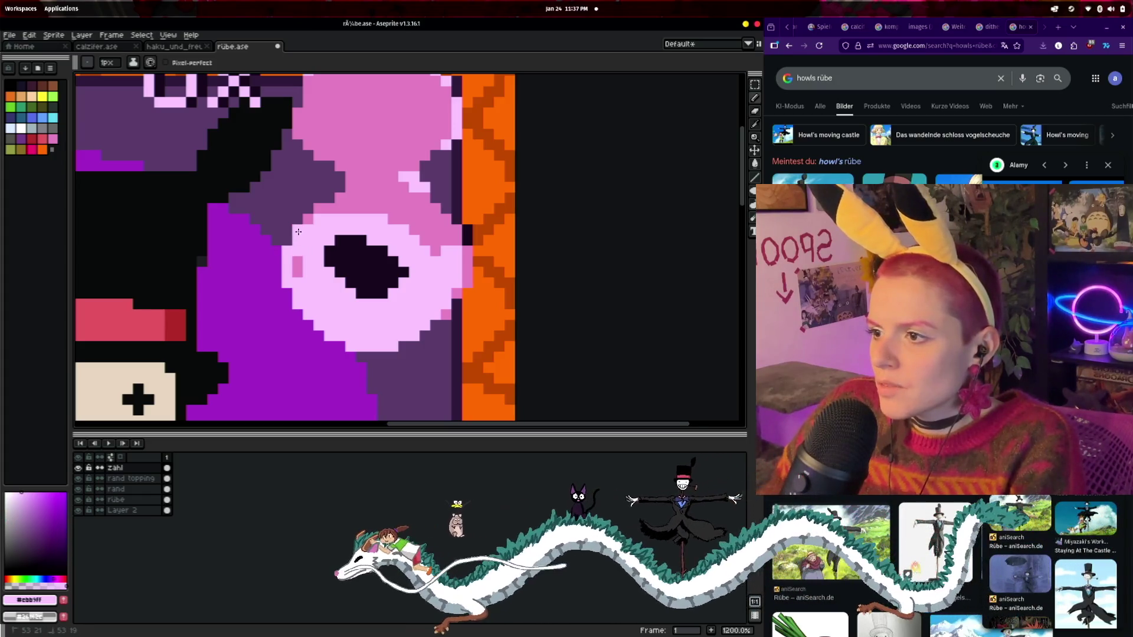
left_click(323, 210)
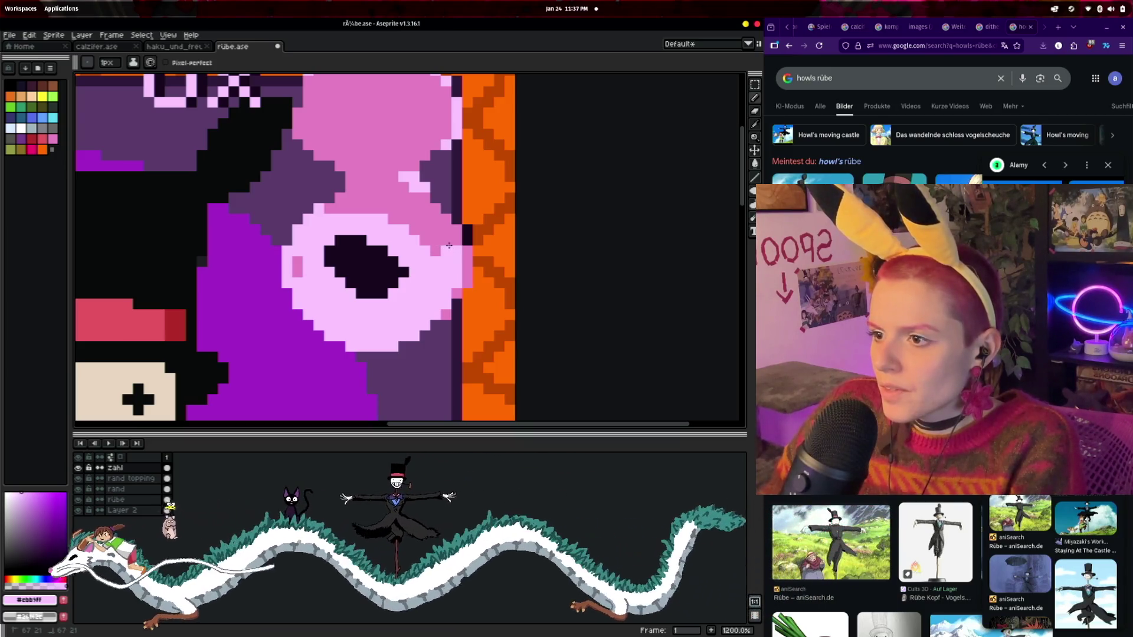
left_click(428, 220)
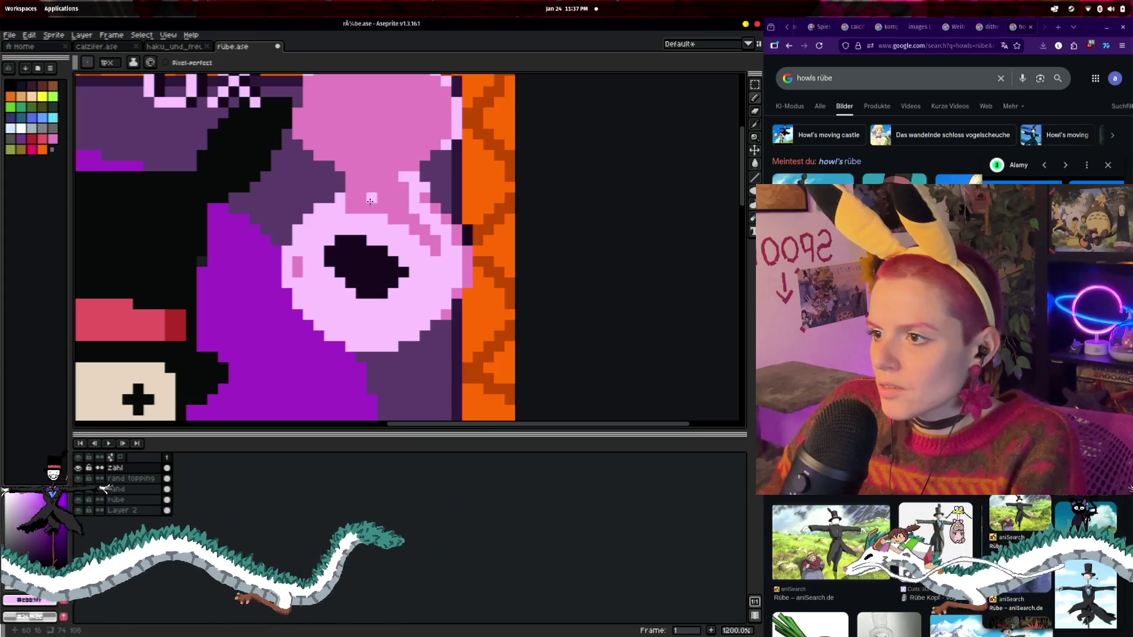
left_click_drag(350, 208, 410, 217)
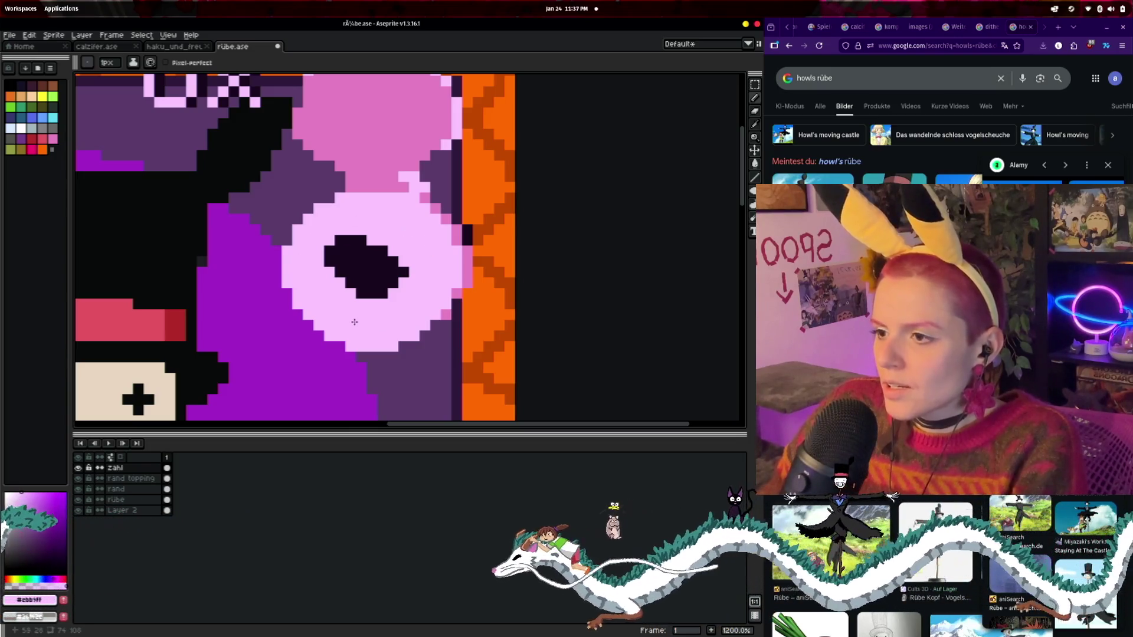
- Sample the dark centre and darker pink colours, then draw a dark diagonal outline on the loop's right
key("i")
left_click(379, 296)
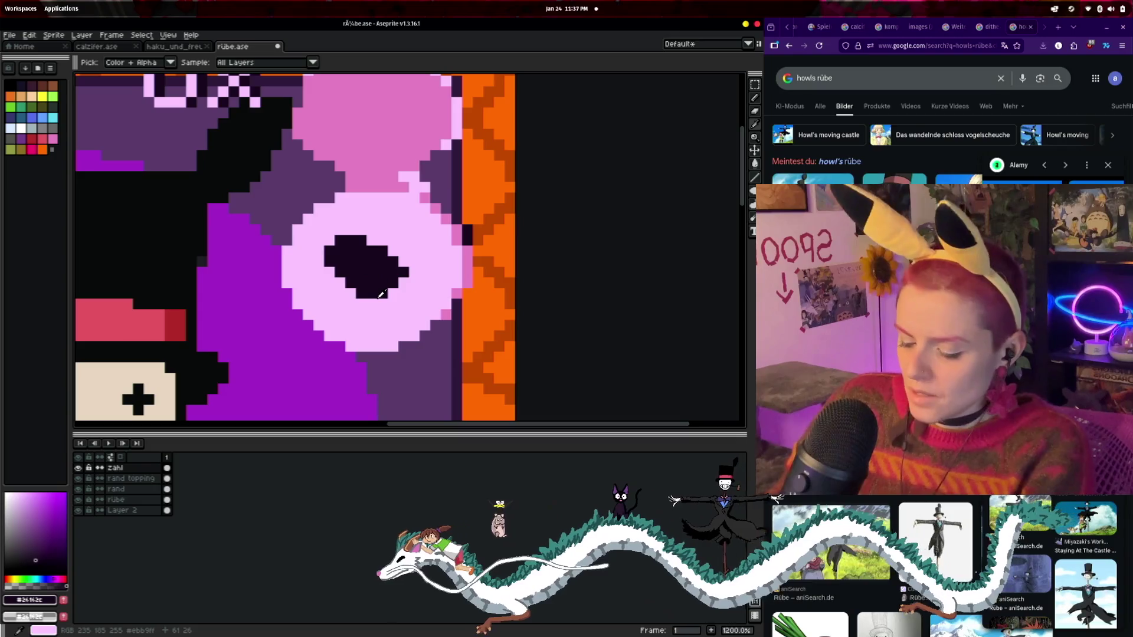
right_click(437, 209)
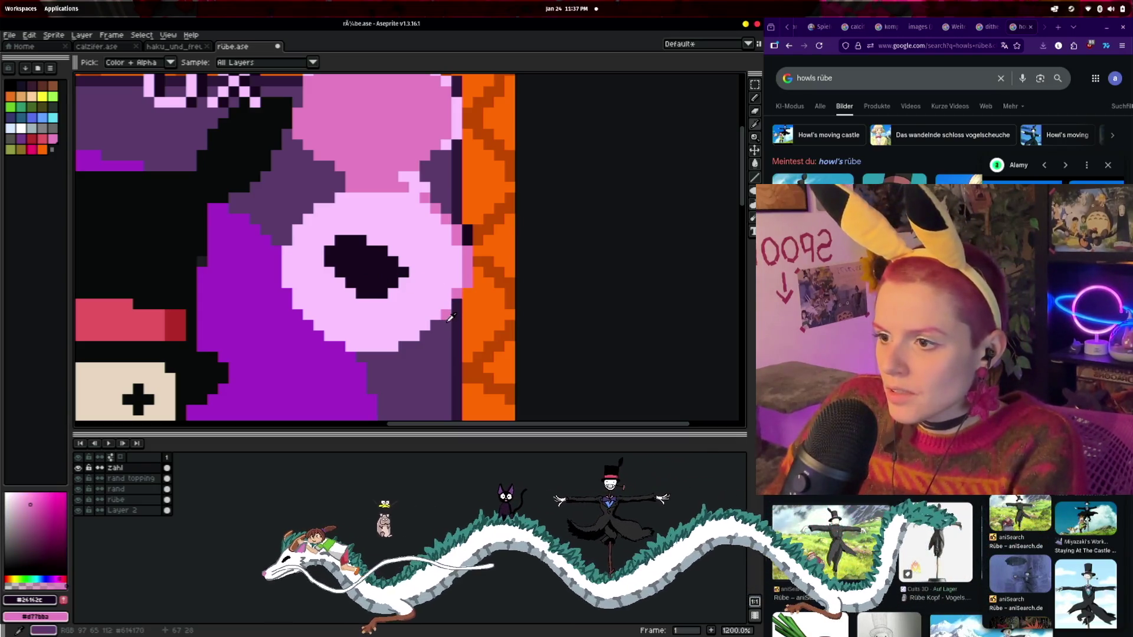
key("b")
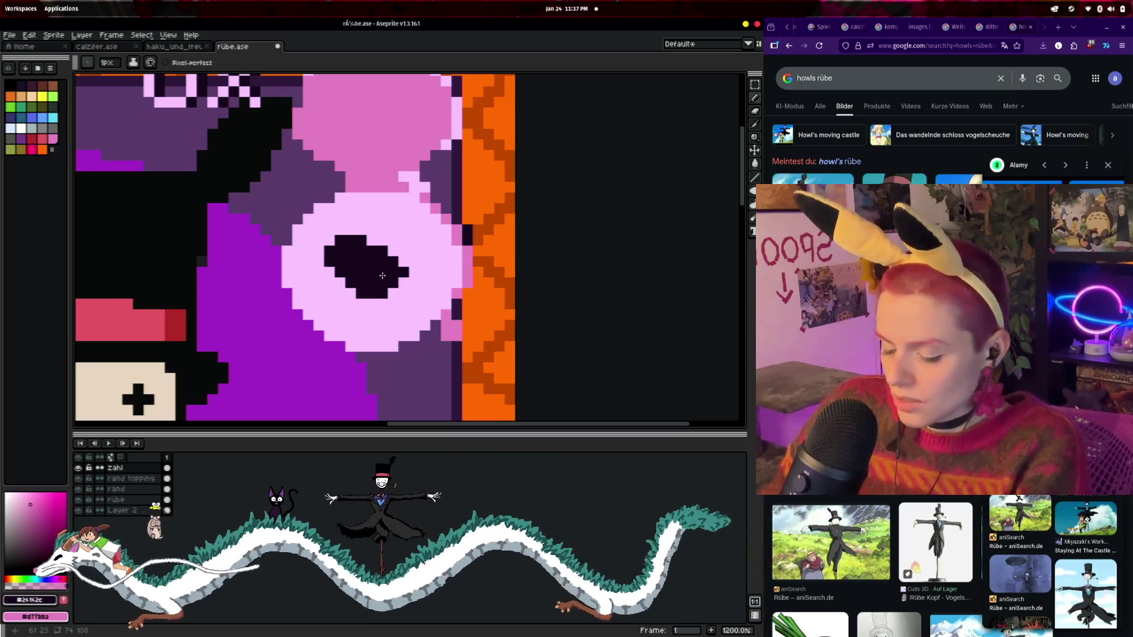
key("i")
key("b")
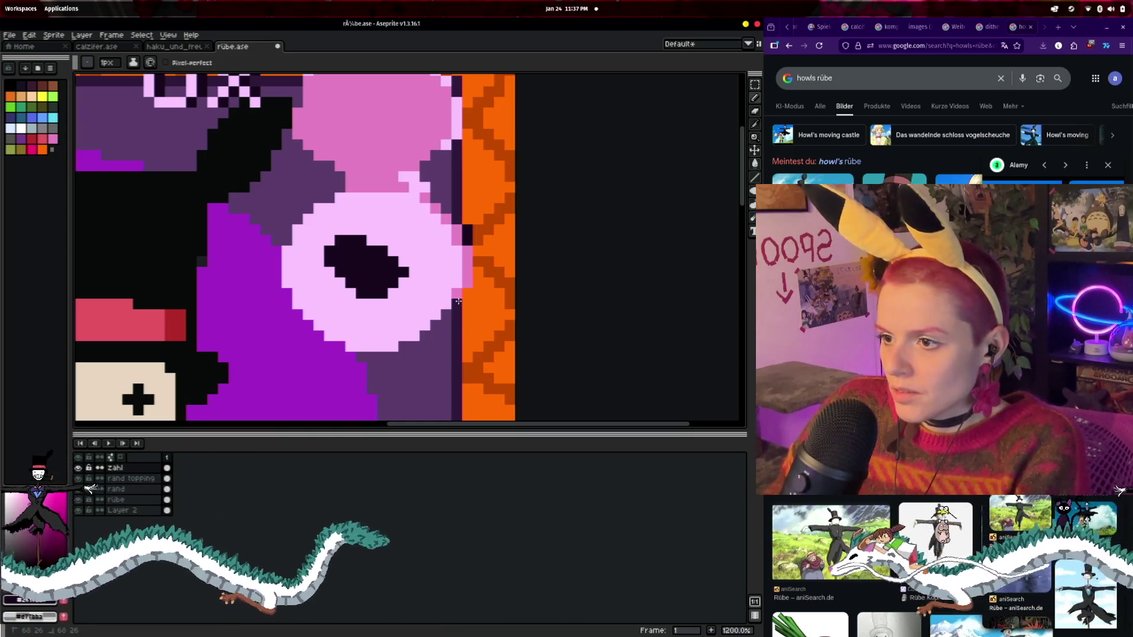
left_click(489, 314)
key("ctrl+z")
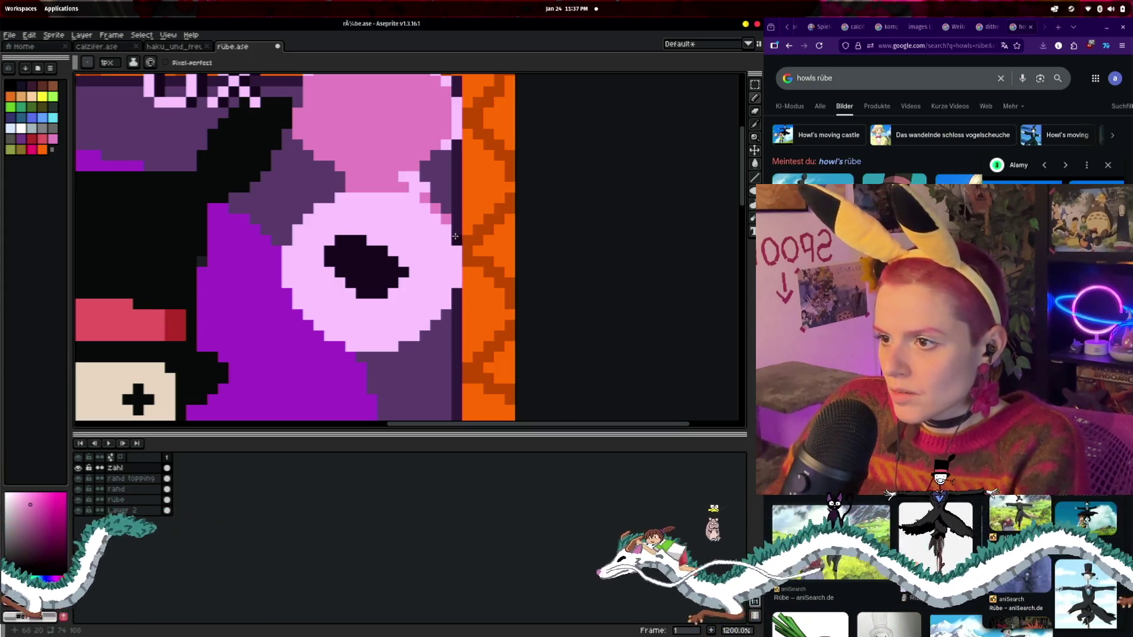
left_click_drag(435, 207, 463, 284)
left_click(471, 242)
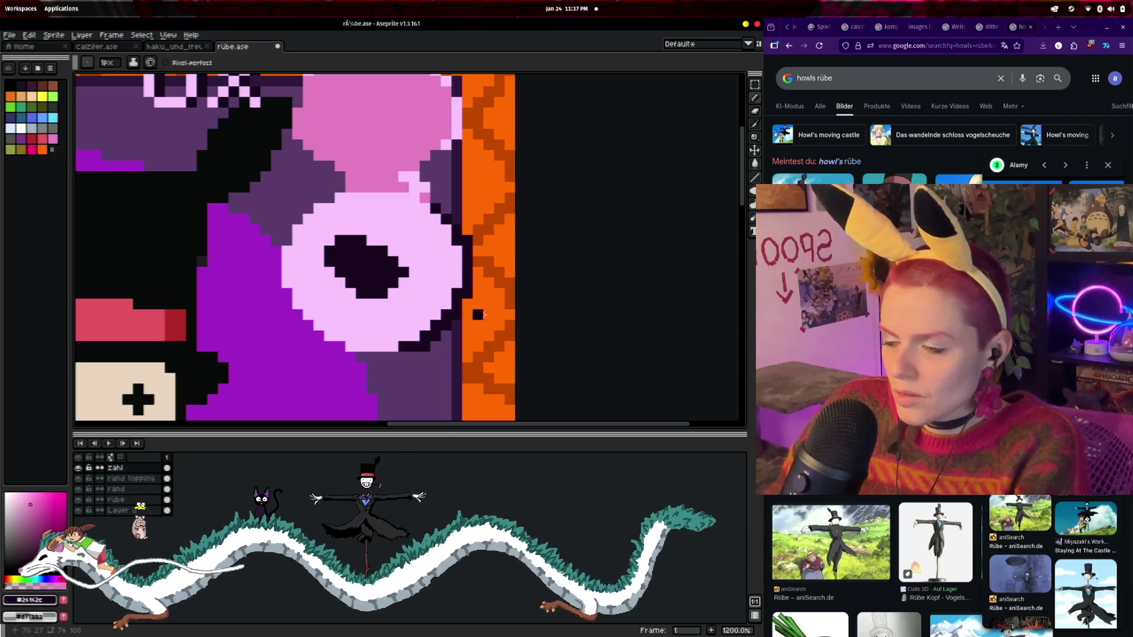
- Fill the loop's black centre with dark purple
scroll(495, 314, "down", 3)
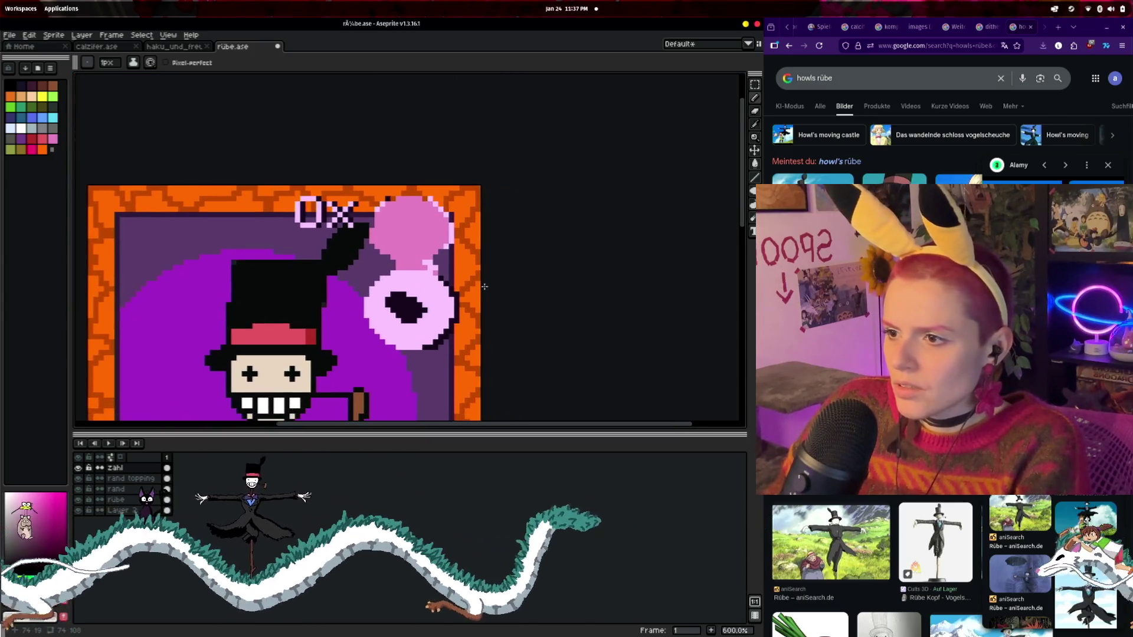
scroll(472, 284, "up", 3)
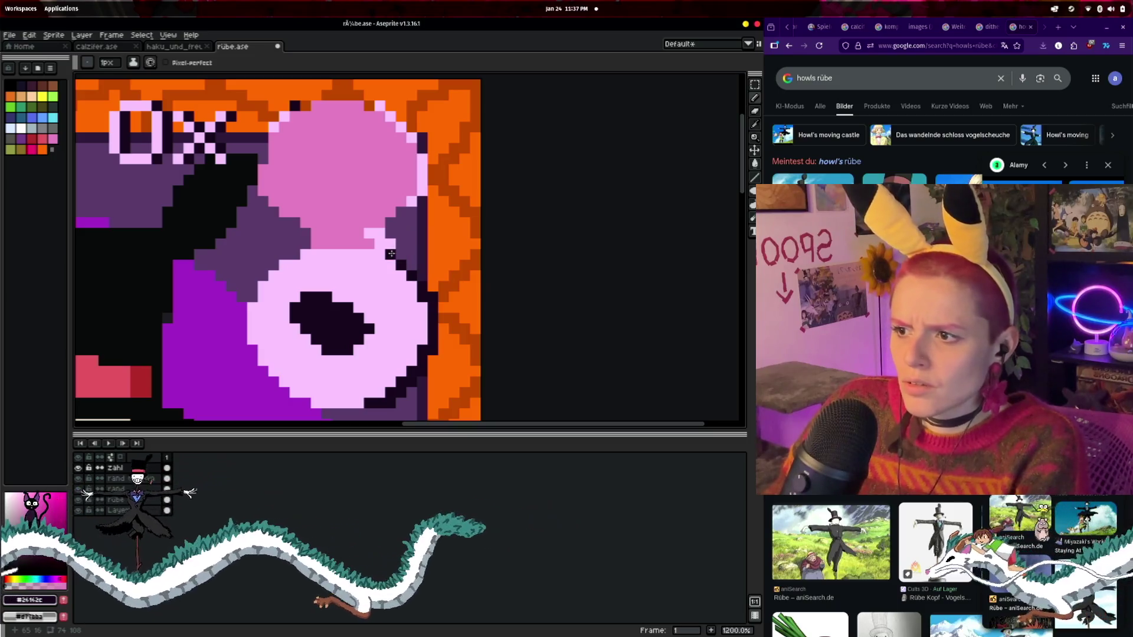
left_click_drag(468, 279, 498, 248)
mouse_move(360, 278)
left_mouse_down()
mouse_move(377, 291)
mouse_move(352, 285)
mouse_move(352, 259)
left_mouse_up()
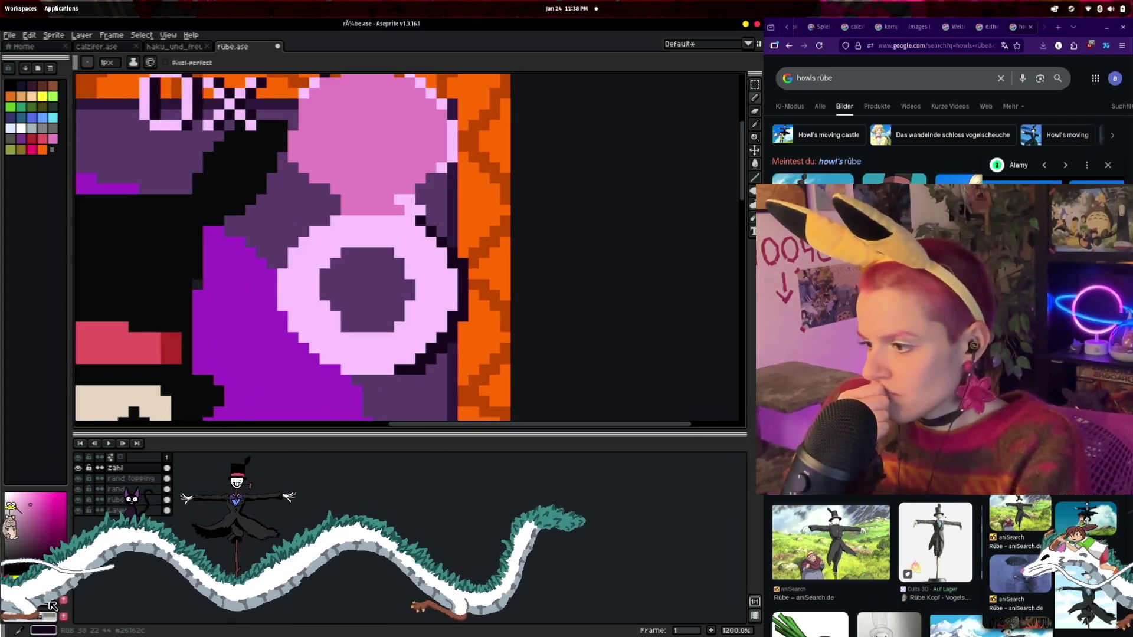
- Hide the purple background layer and undo two stray dark pixels inside the loop
left_click(80, 511)
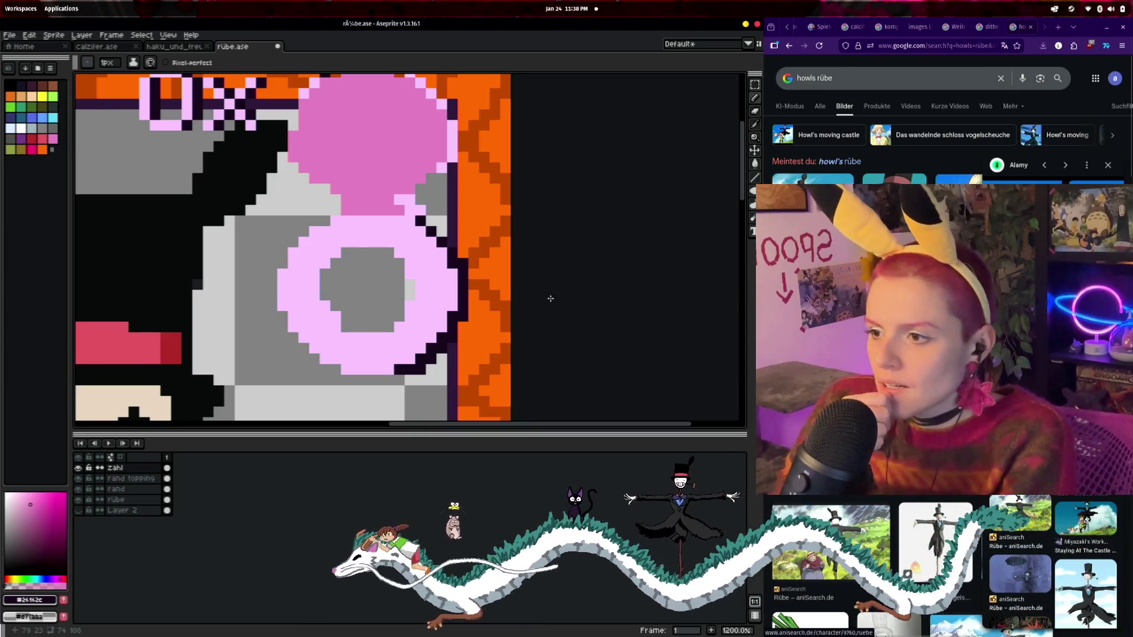
scroll(473, 285, "up", 1)
left_click(351, 284)
key("ctrl+z")
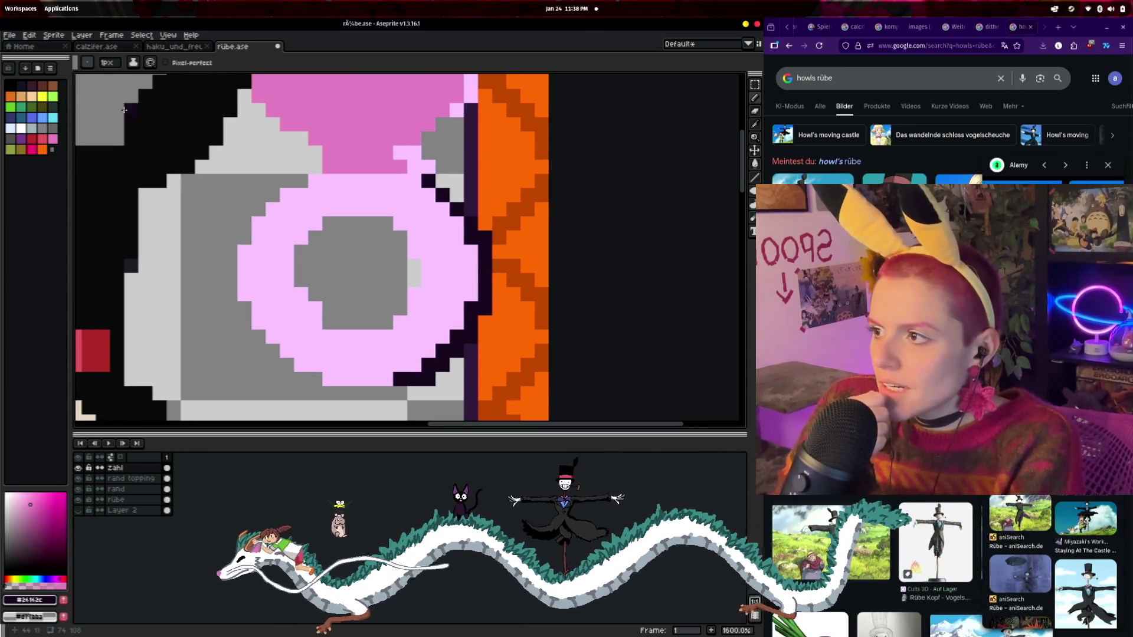
left_click(406, 206)
key("ctrl+z")
- Eyedrop the 8's light pink and paint a light-pink pixel in the loop's grey centre
key("i")
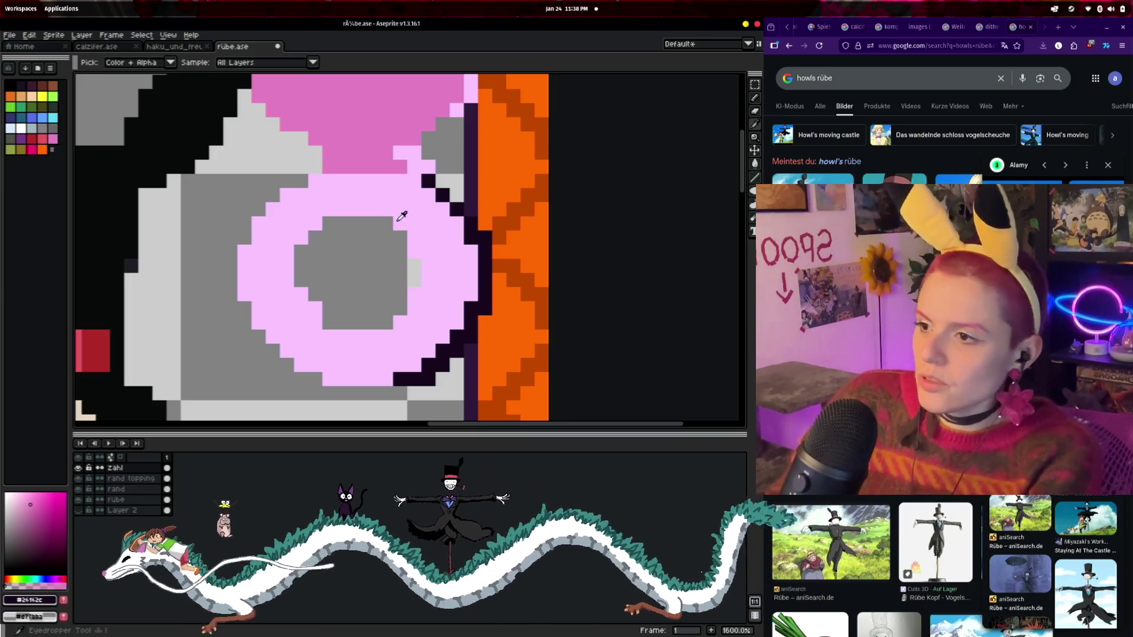
left_click(395, 194)
key("b")
left_click(315, 248)
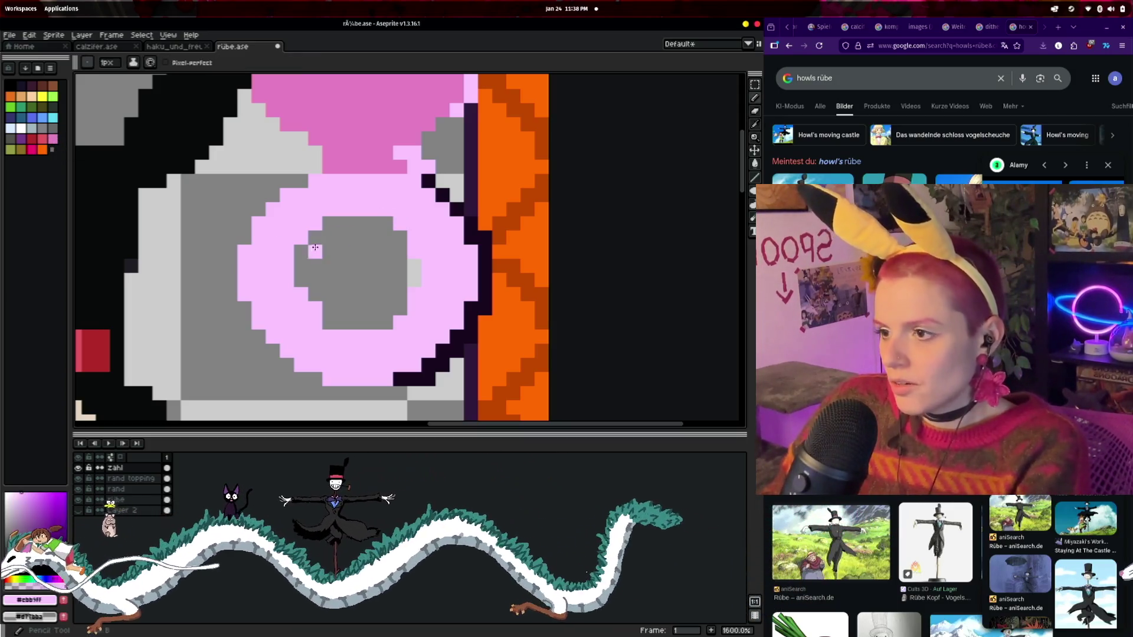
- Touch up the loop's grey centre pixels and extend the light-grey highlight one pixel higher
left_click(353, 261)
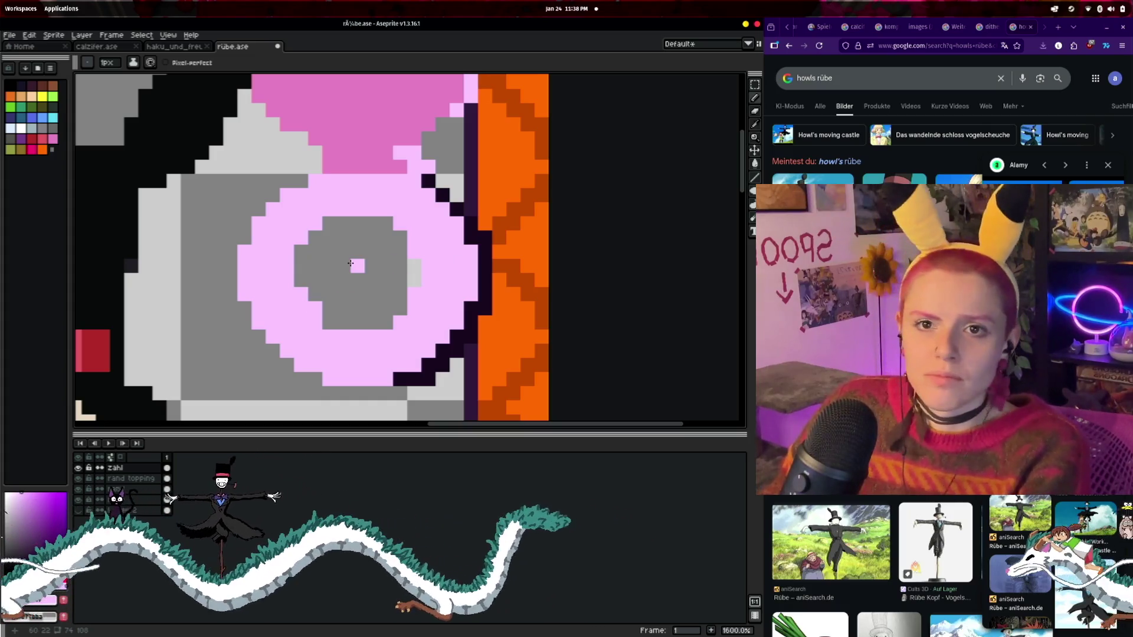
key("ctrl+z")
left_click(304, 279)
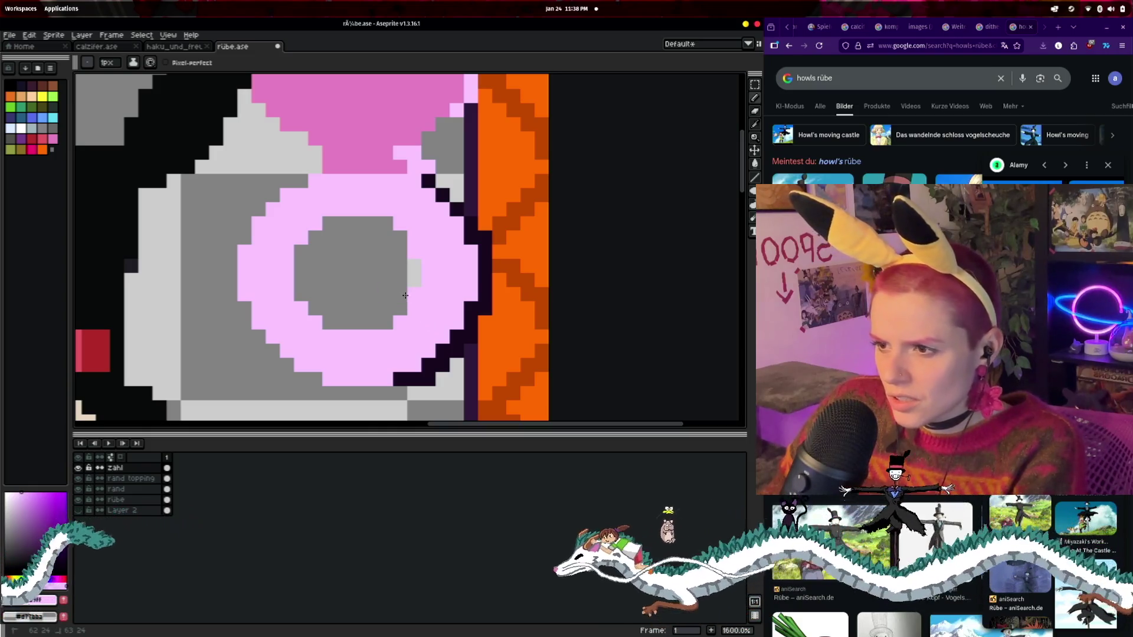
left_click_drag(414, 283, 413, 254)
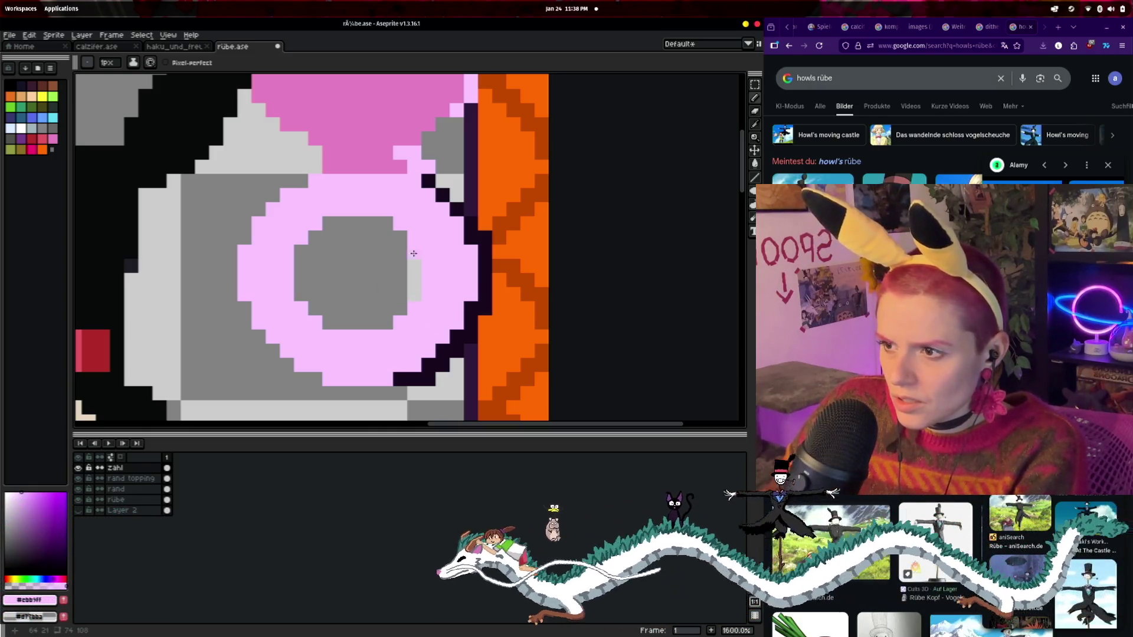
- Zoom out and back in to review the whole card and the 8's lower loop
scroll(525, 336, "down", 4)
scroll(529, 349, "up", 5)
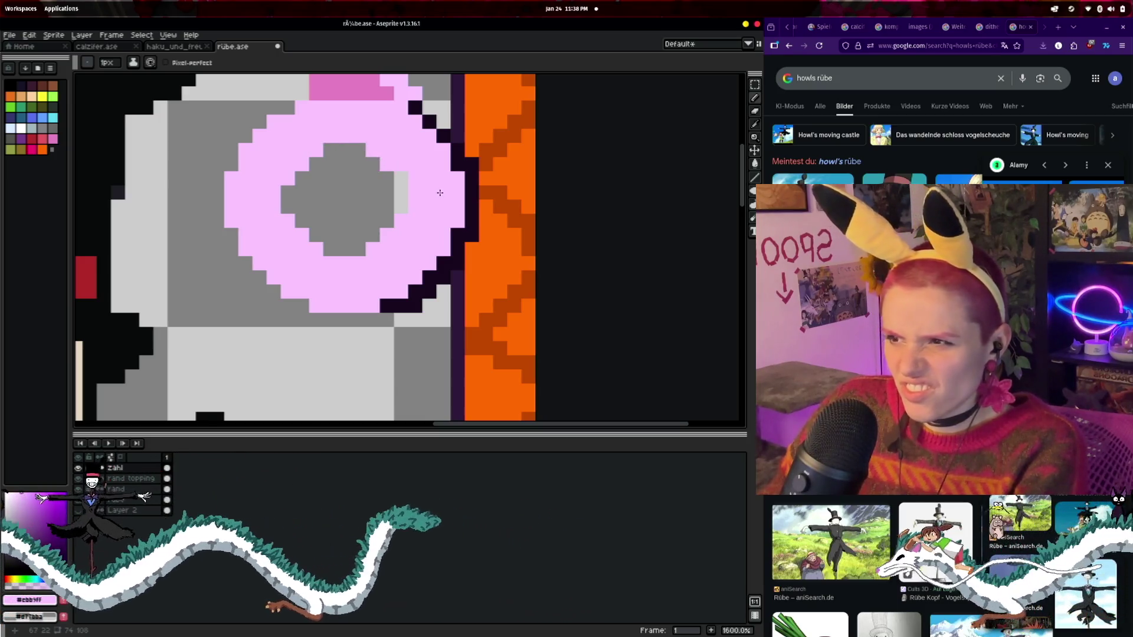
scroll(521, 376, "down", 5)
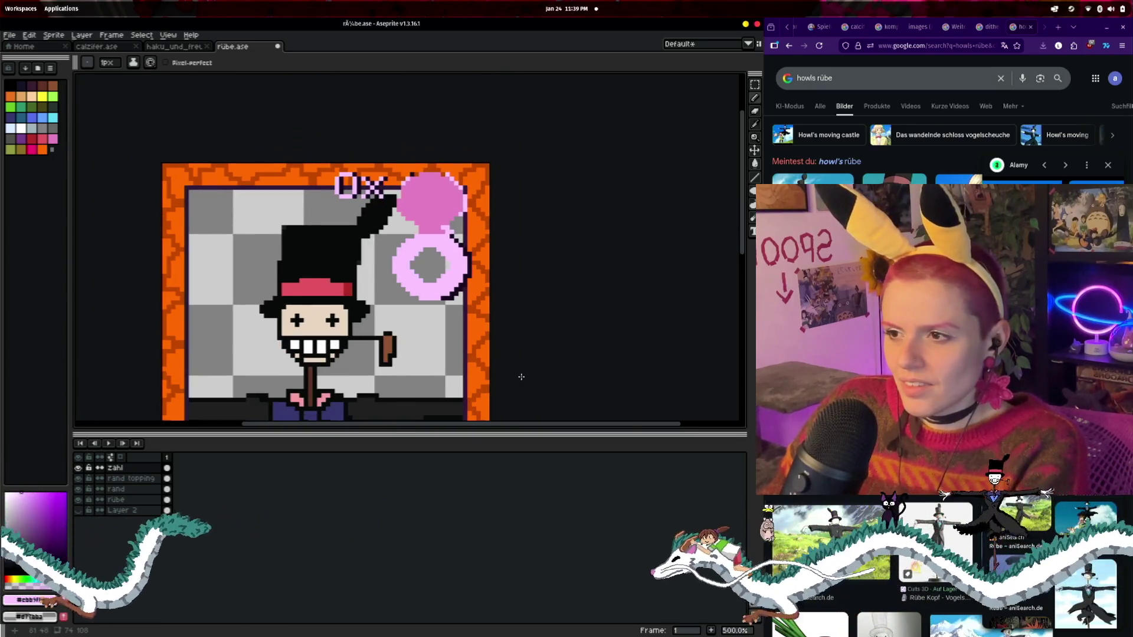
scroll(521, 377, "down", 2)
scroll(521, 376, "up", 3)
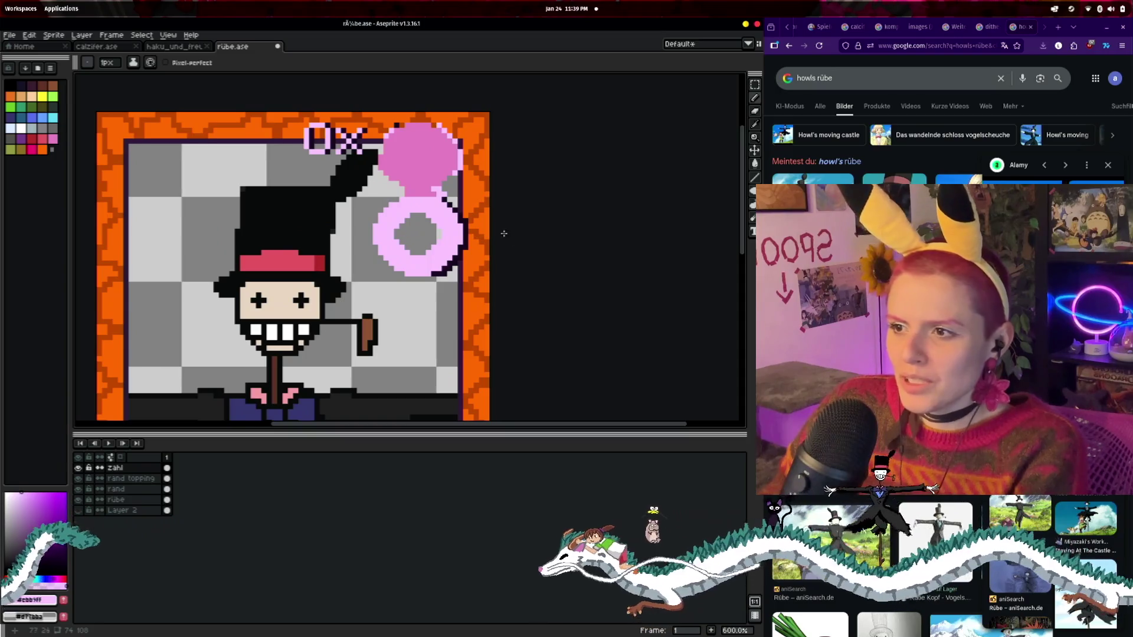
scroll(438, 255, "up", 3)
left_click_drag(439, 255, 455, 191)
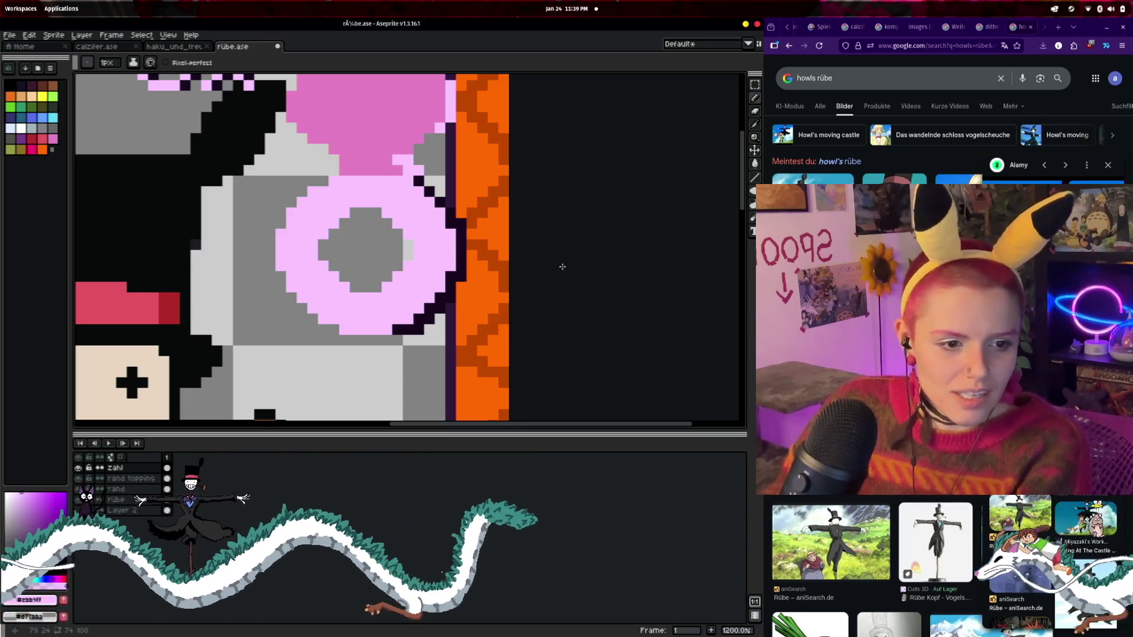
scroll(536, 263, "up", 3)
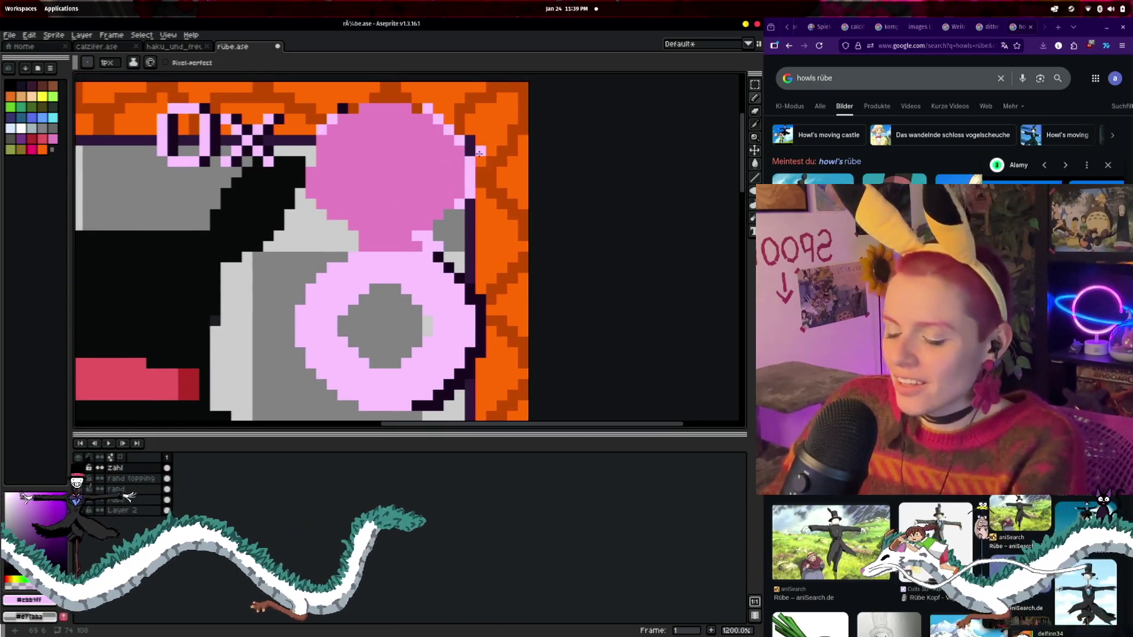
- Paint light grey over the pink area with the 10px brush and paste a pink ring as the 8's lower loop
key("b")
mouse_move(450, 121)
left_mouse_down()
mouse_move(384, 130)
mouse_move(363, 165)
mouse_move(364, 181)
mouse_move(435, 185)
left_mouse_up()
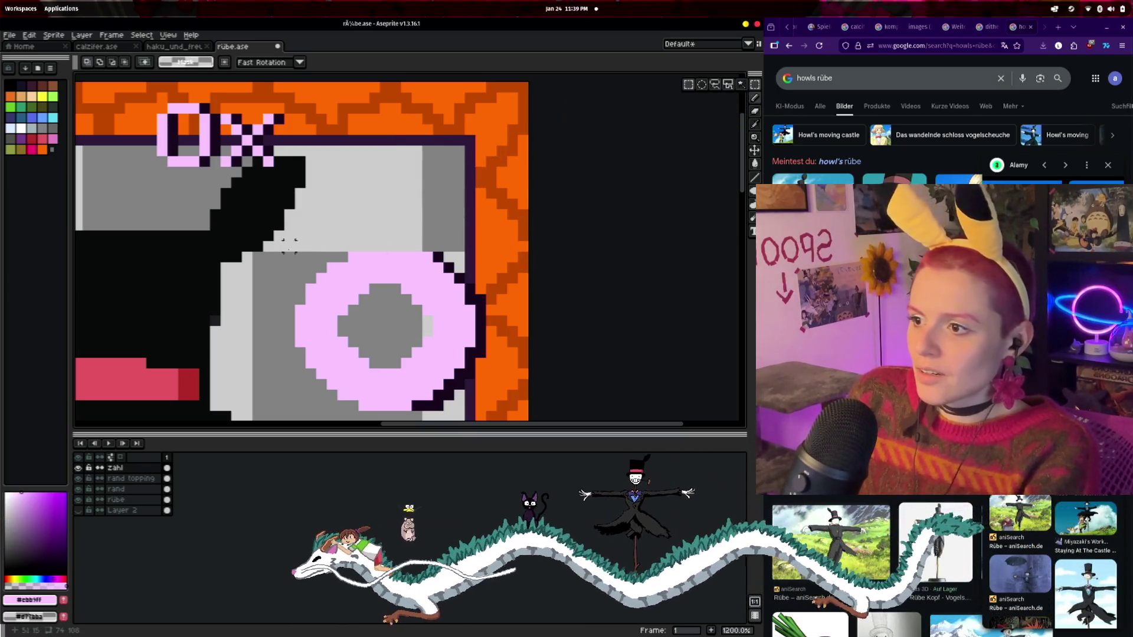
key("ctrl+v")
left_click_drag(338, 293, 520, 417)
mouse_move(422, 300)
left_mouse_down()
mouse_move(422, 258)
mouse_move(422, 300)
left_mouse_up()
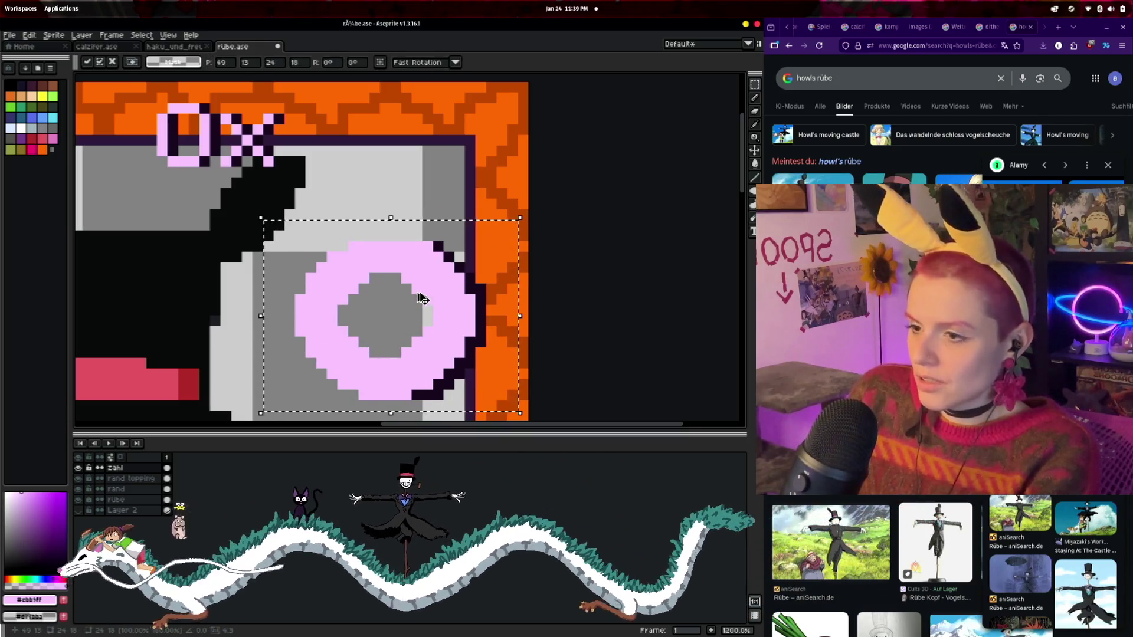
- Paste a second pink ring above the first to form the 8, then eyedrop the dark outline colour
key("ctrl+v")
mouse_move(443, 304)
left_mouse_down()
mouse_move(444, 143)
mouse_move(446, 156)
left_mouse_up()
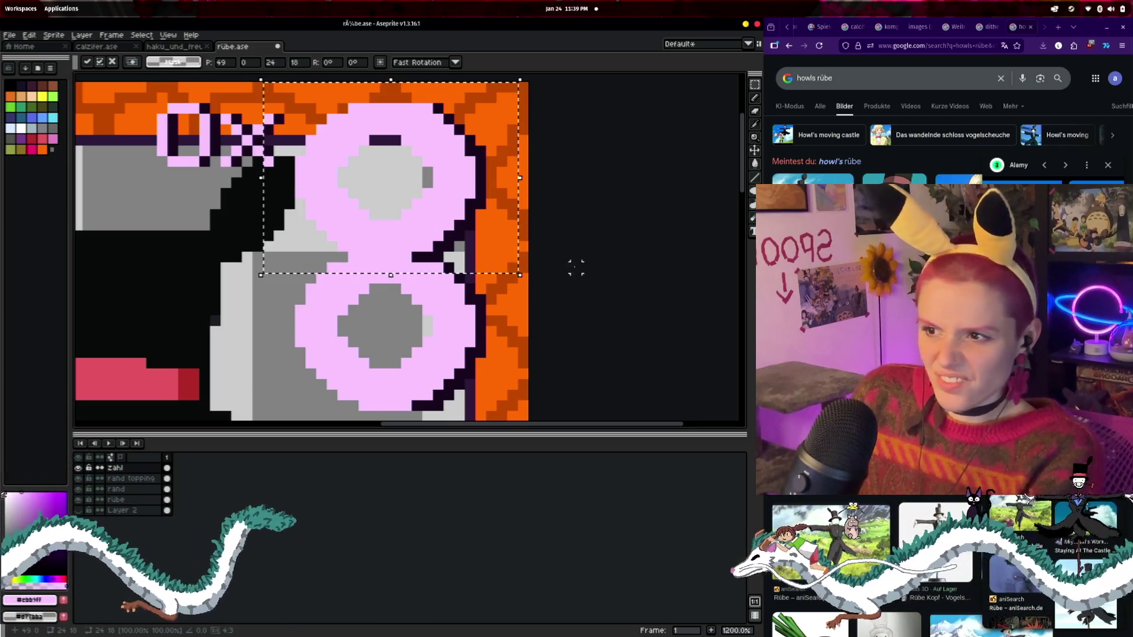
scroll(576, 267, "down", 3)
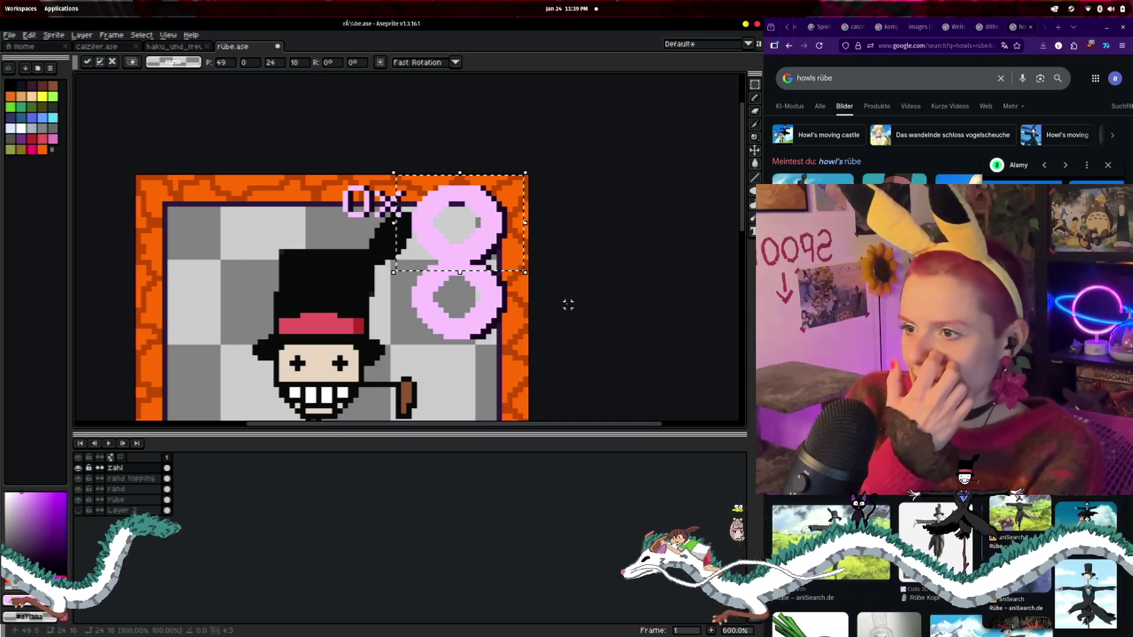
key("Return")
scroll(568, 305, "down", 4)
scroll(571, 258, "up", 3)
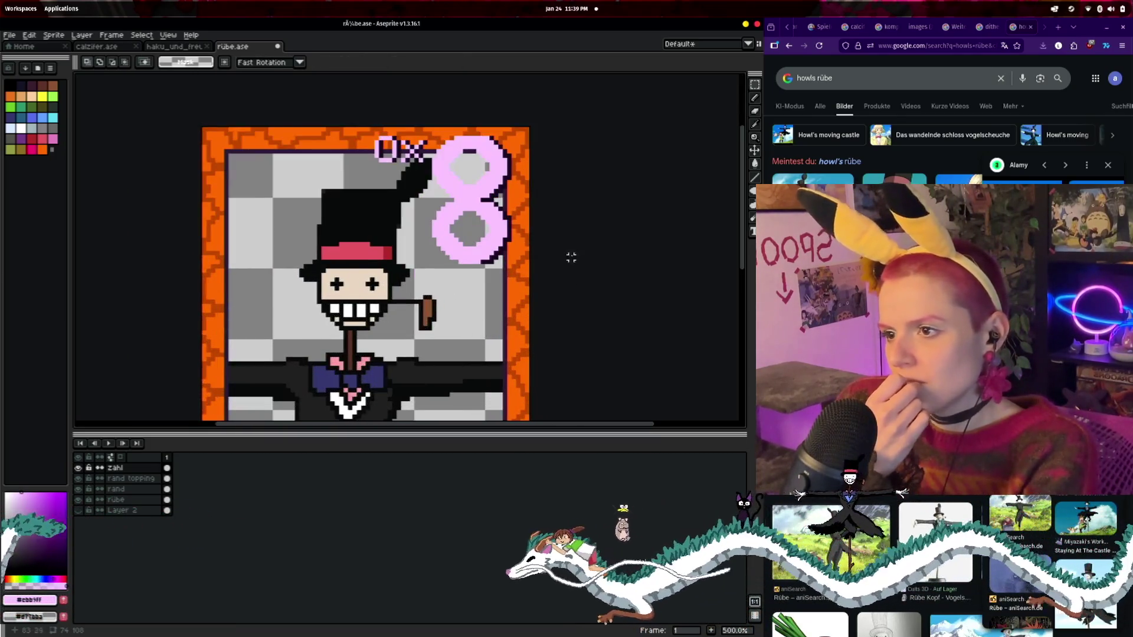
scroll(570, 272, "up", 4)
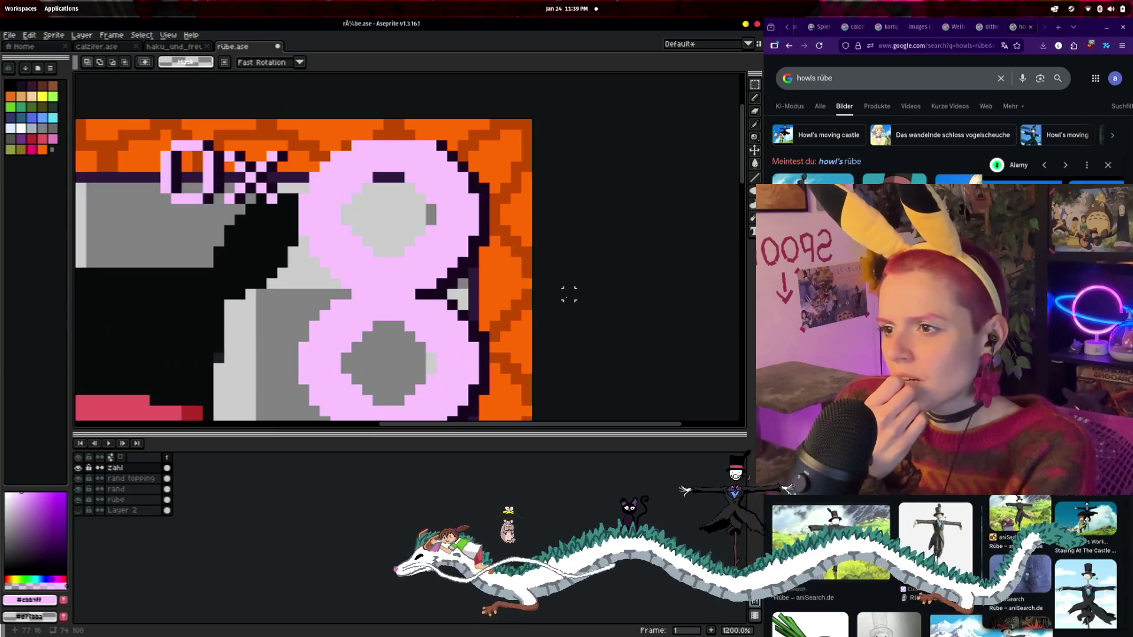
scroll(584, 267, "down", 1)
scroll(604, 306, "up", 1)
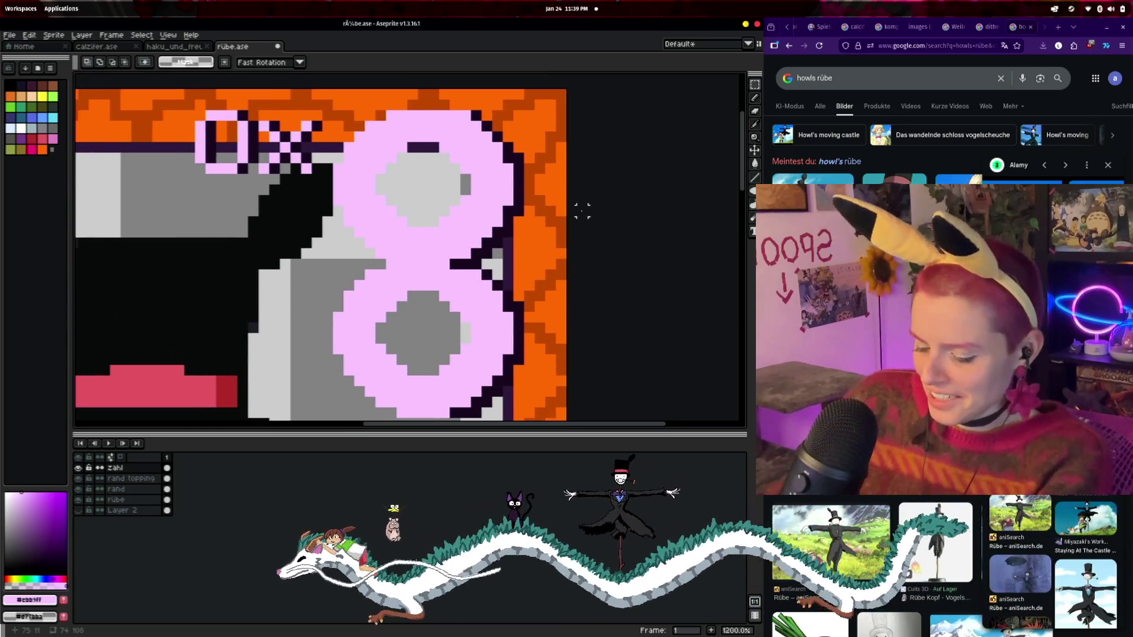
key("i")
left_click(517, 201)
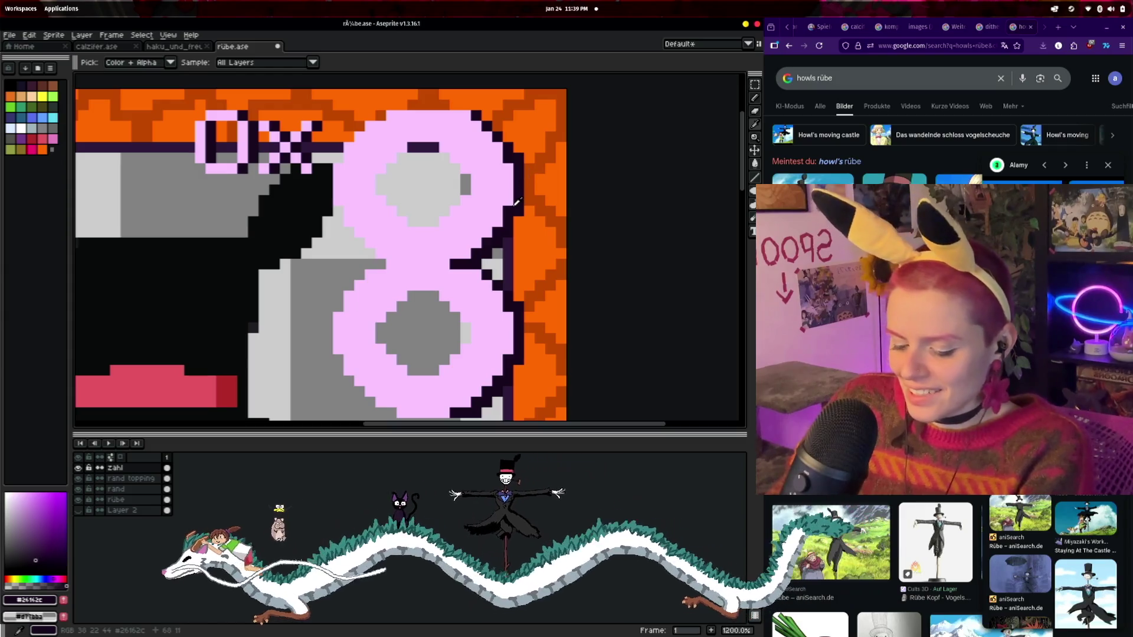
- With the 1px pencil, outline the upper hole's left edge and the lower hole's top edge in dark pixels
key("b")
scroll(386, 179, "up", 1)
left_click(387, 178)
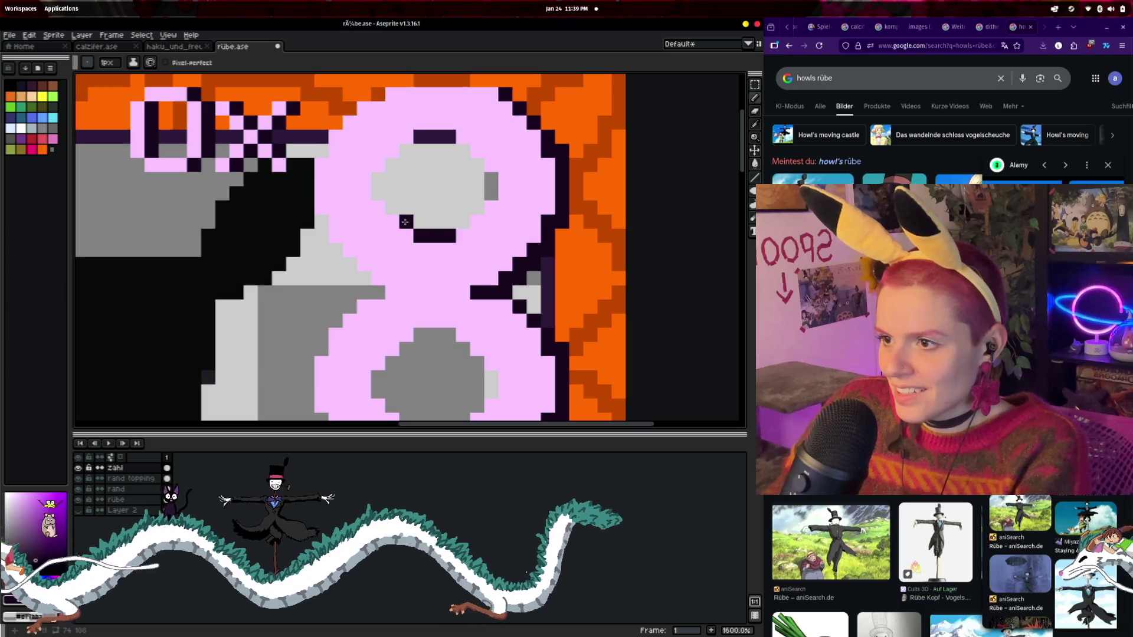
left_click_drag(394, 211, 412, 144)
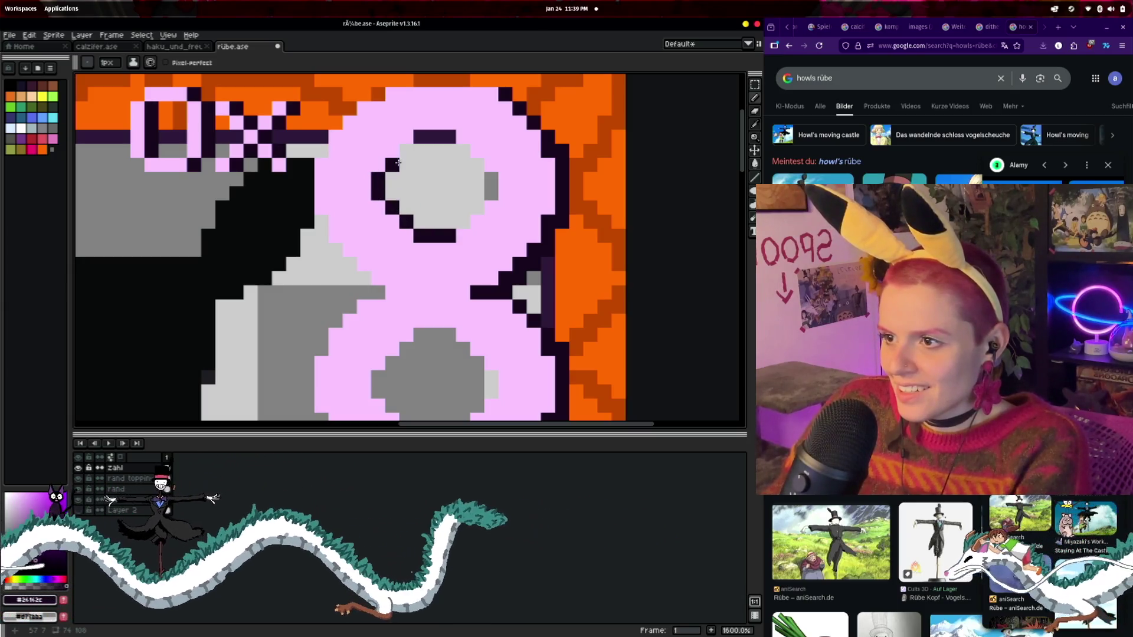
scroll(447, 156, "down", 3)
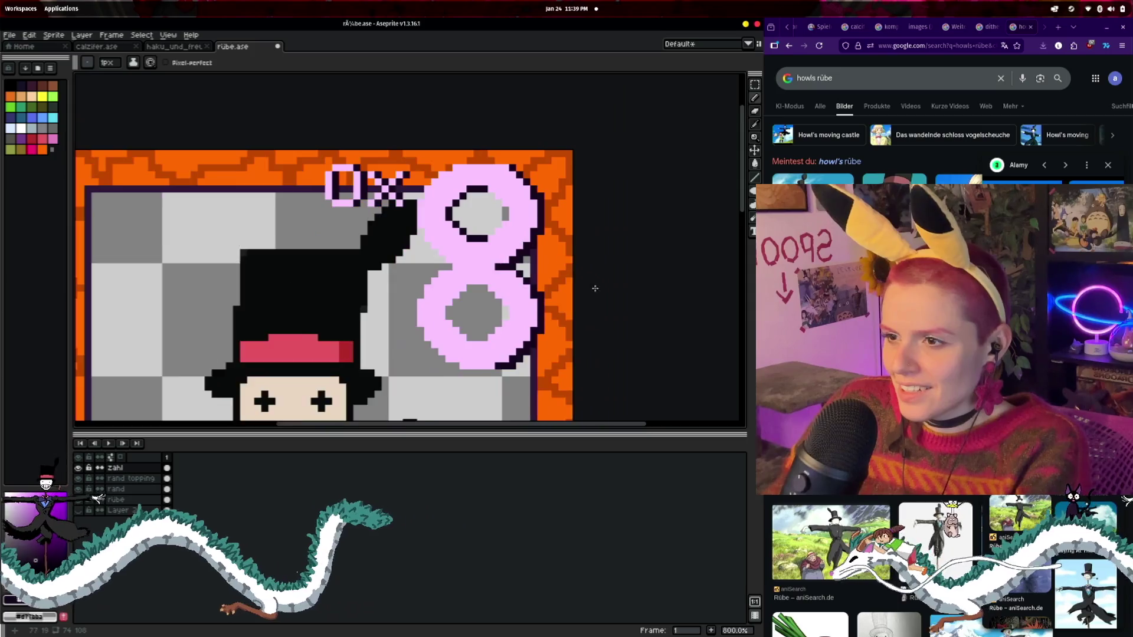
scroll(430, 224, "up", 2)
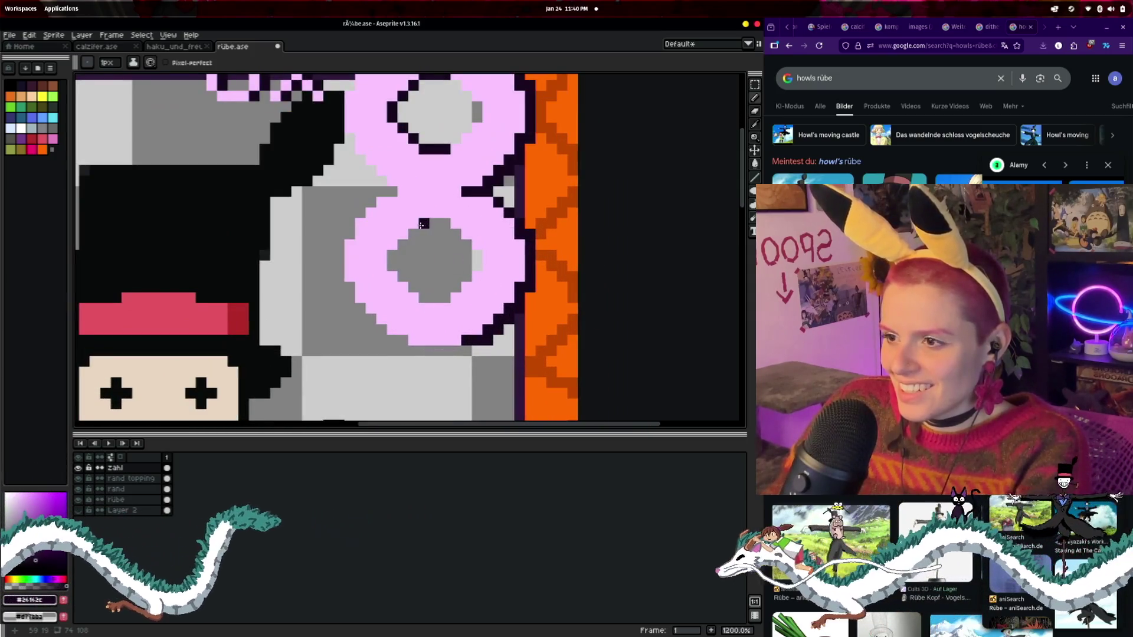
mouse_move(445, 223)
left_mouse_down()
mouse_move(422, 226)
mouse_move(393, 255)
left_mouse_up()
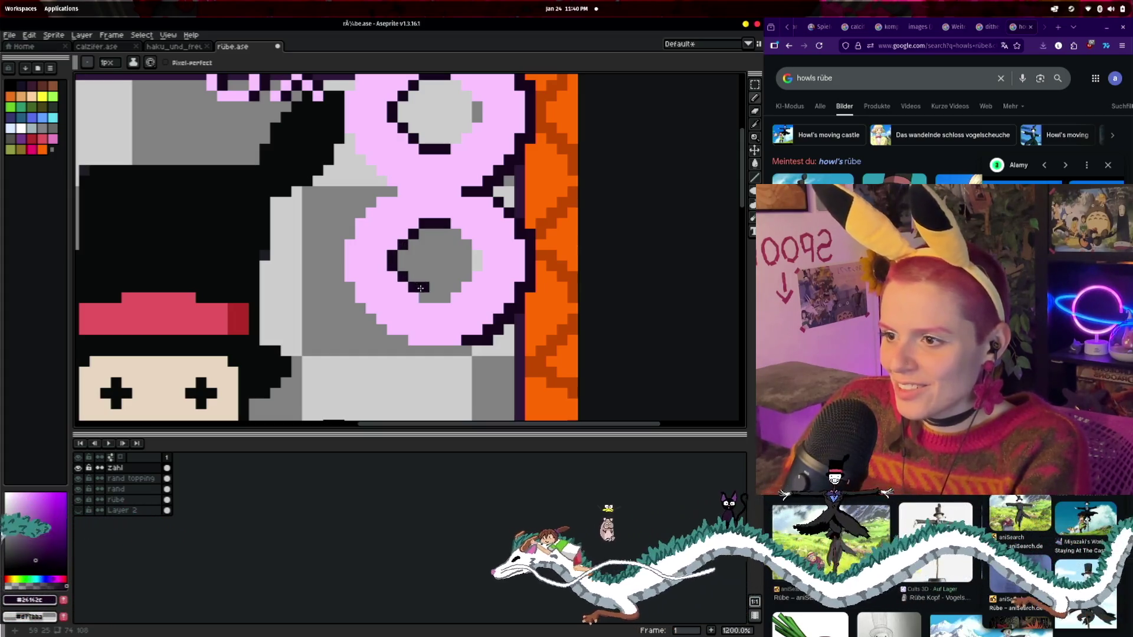
scroll(460, 295, "down", 5)
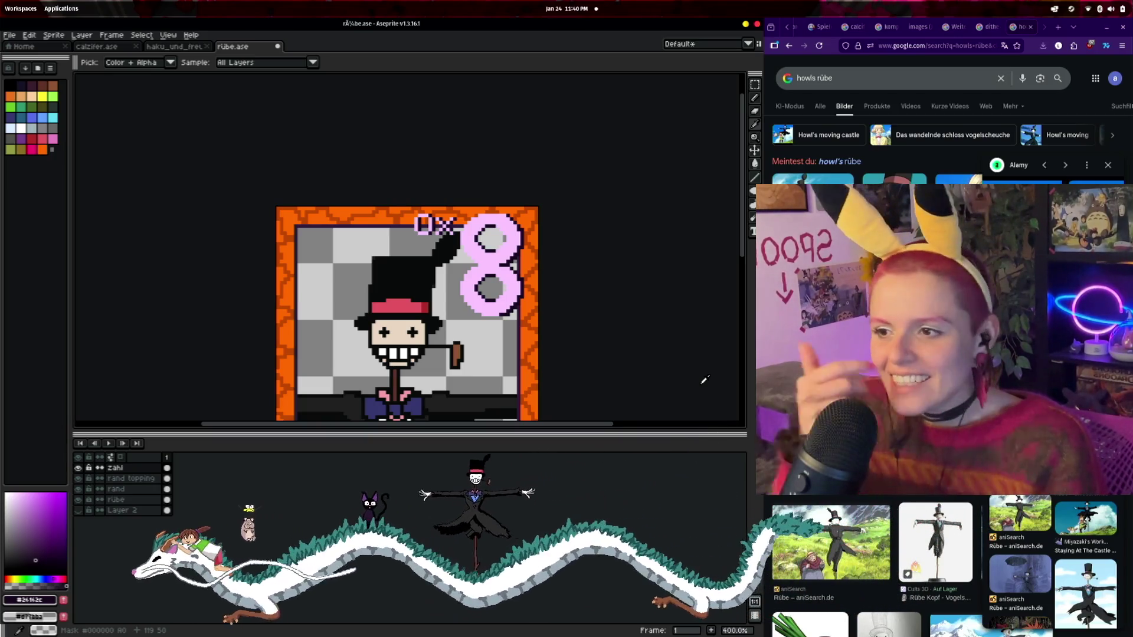
- From the zahl layer's timeline menu, add a new empty Layer 3 above it
scroll(565, 321, "up", 1)
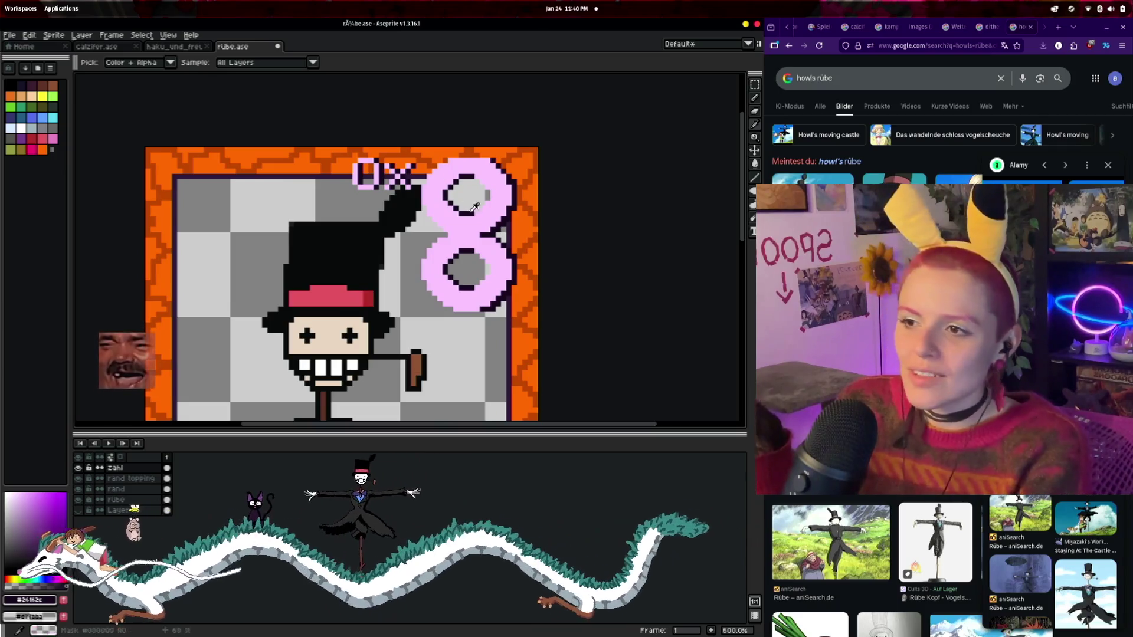
scroll(474, 207, "down", 3)
scroll(590, 375, "down", 1)
scroll(585, 291, "up", 1)
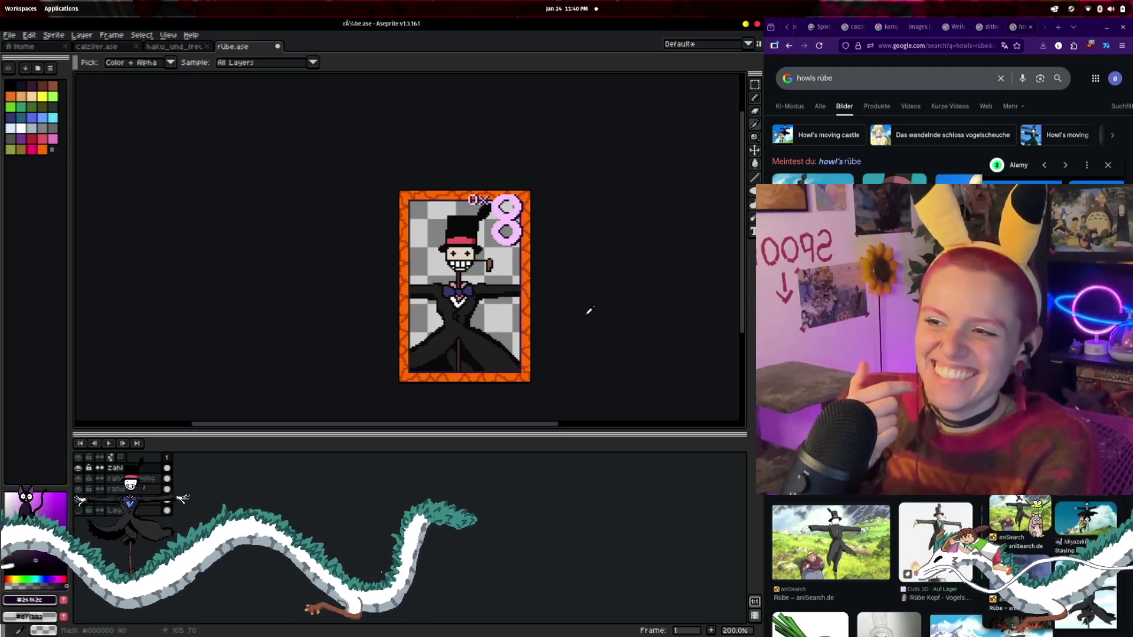
scroll(589, 313, "up", 2)
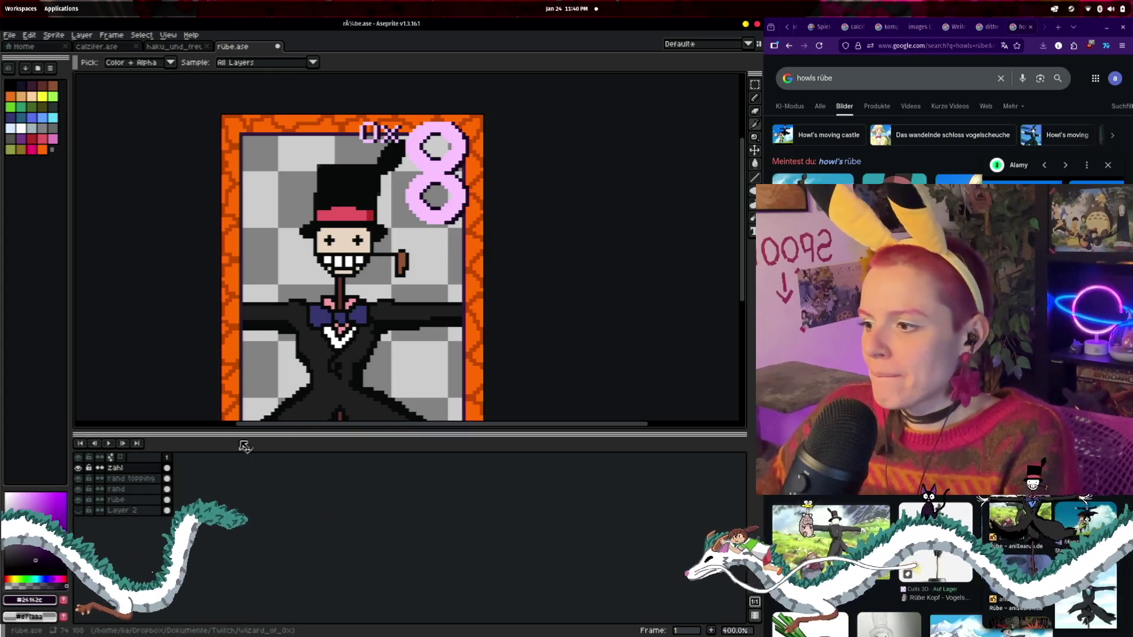
right_click(114, 473)
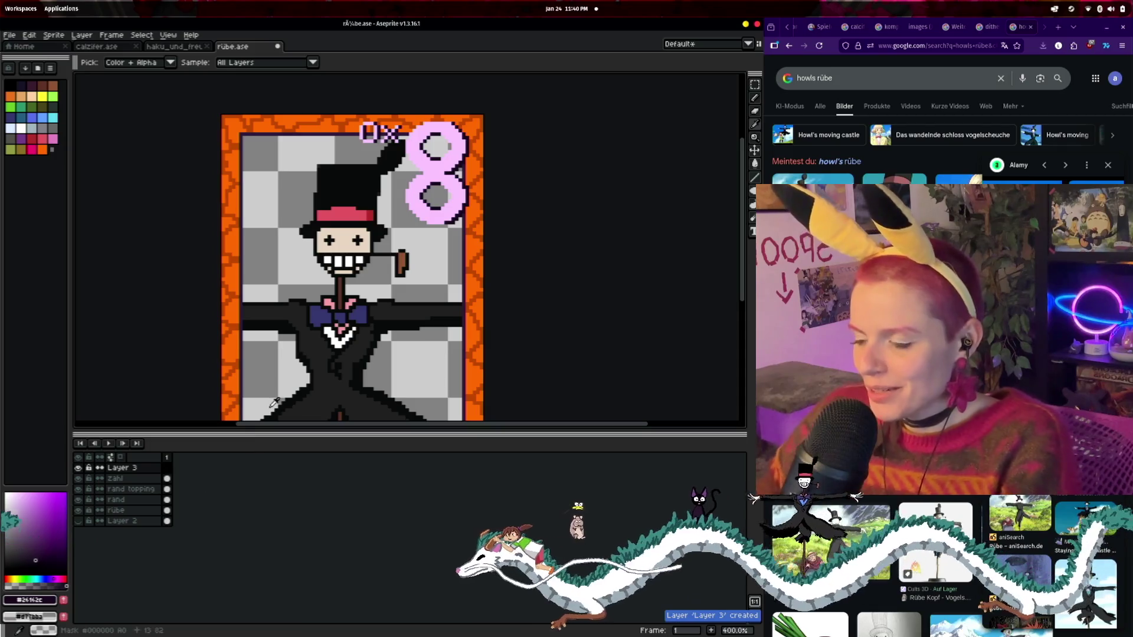
- Rename the zahl layer to zahlrund and hide it
double_click(137, 479)
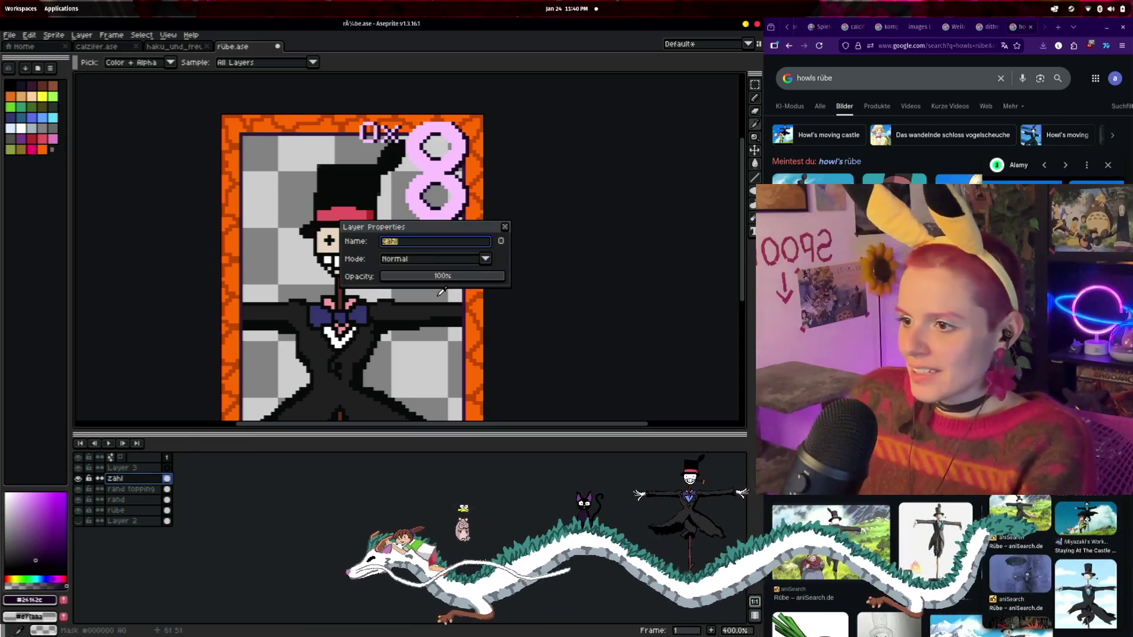
key("End")
type("rund")
key("Return")
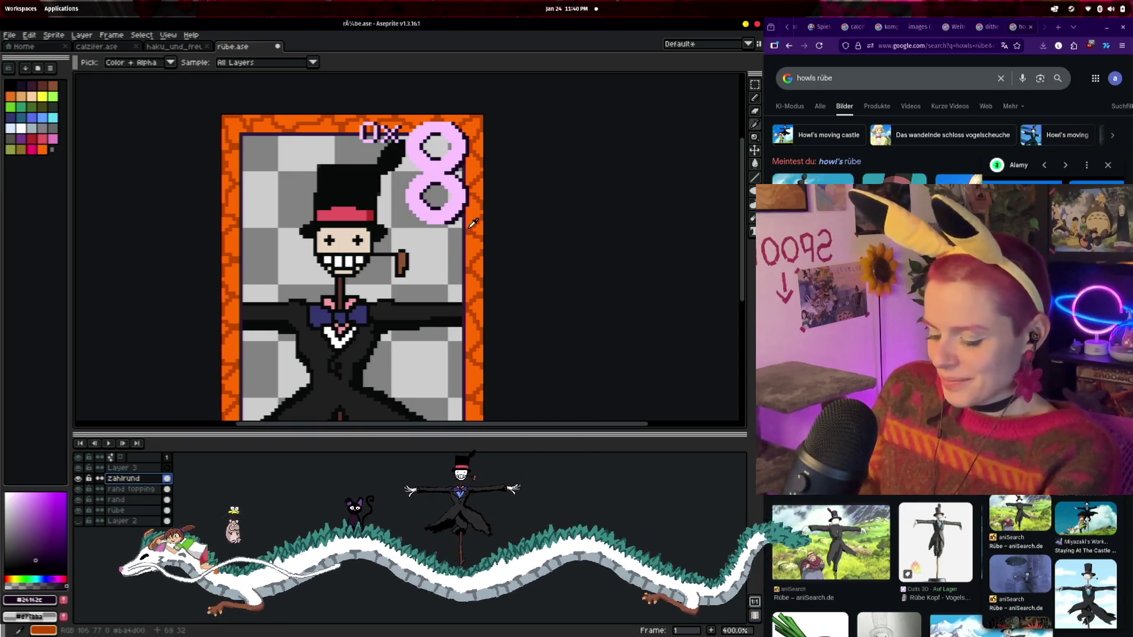
left_click(755, 84)
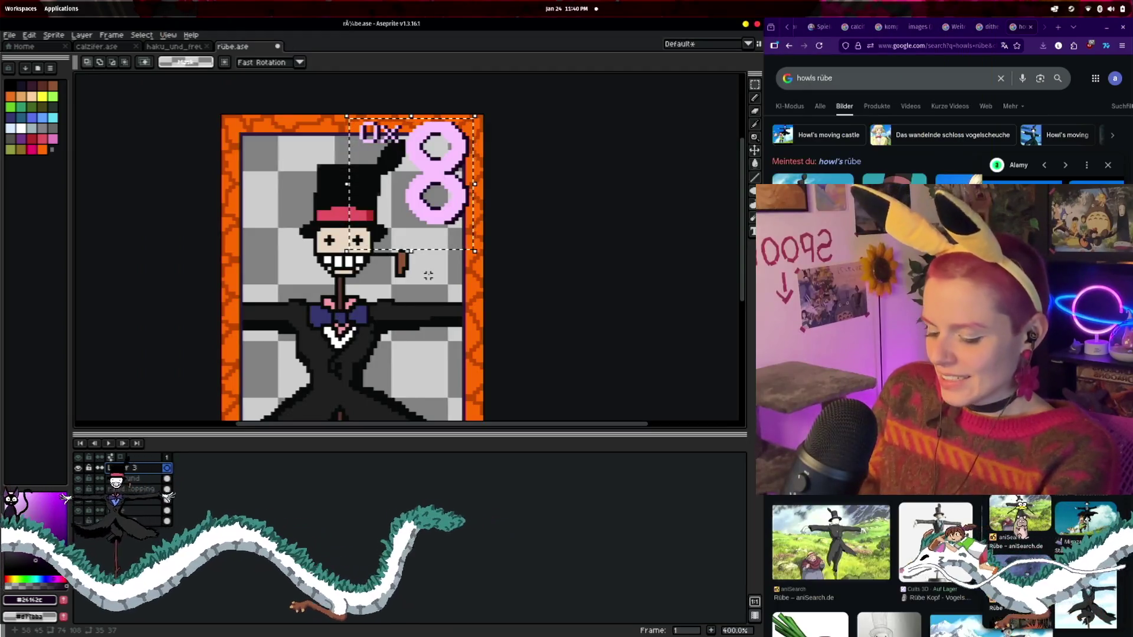
left_click(78, 478)
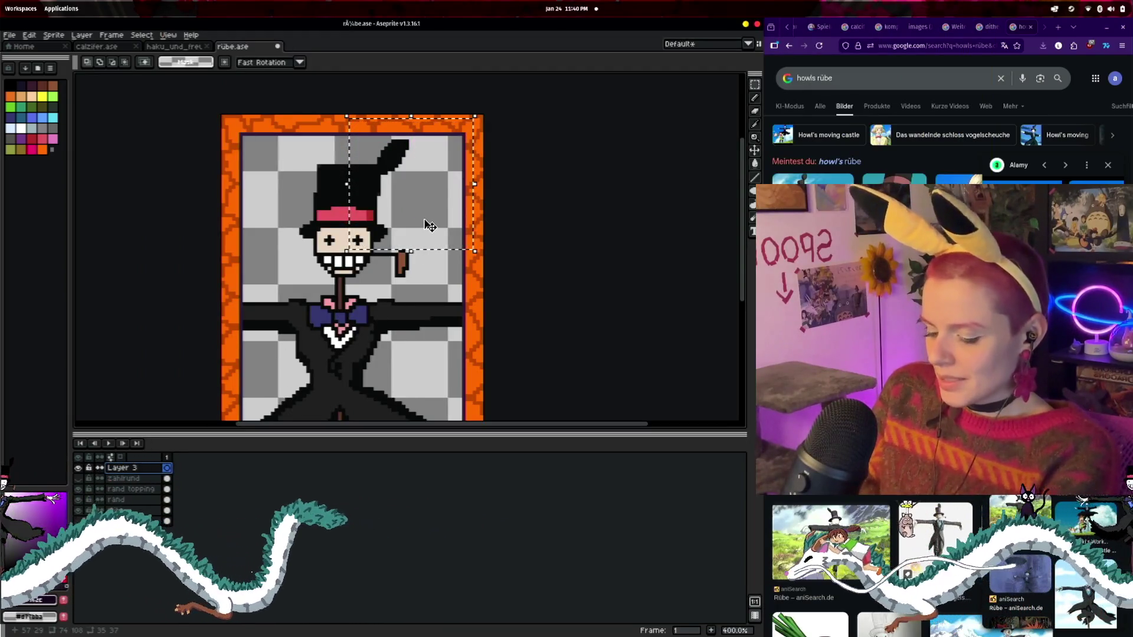
- Paste the pink 8 onto Layer 3 and commit it in place
key("ctrl+v")
key("Return")
scroll(523, 202, "up", 2)
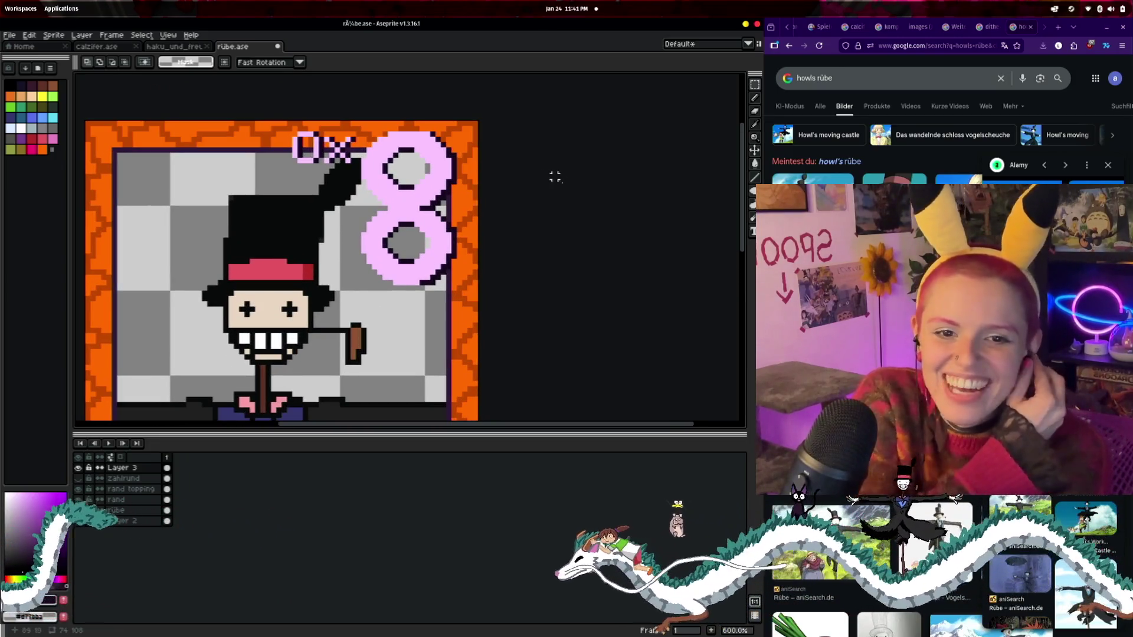
scroll(558, 180, "up", 1)
scroll(562, 182, "down", 1)
scroll(610, 200, "up", 1)
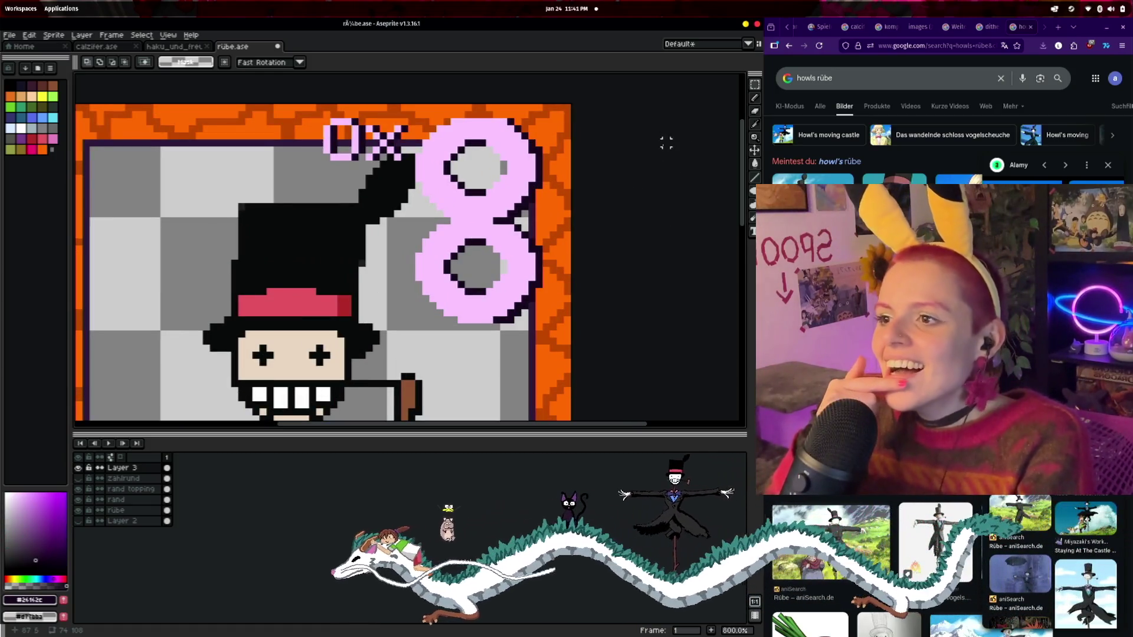
key("b")
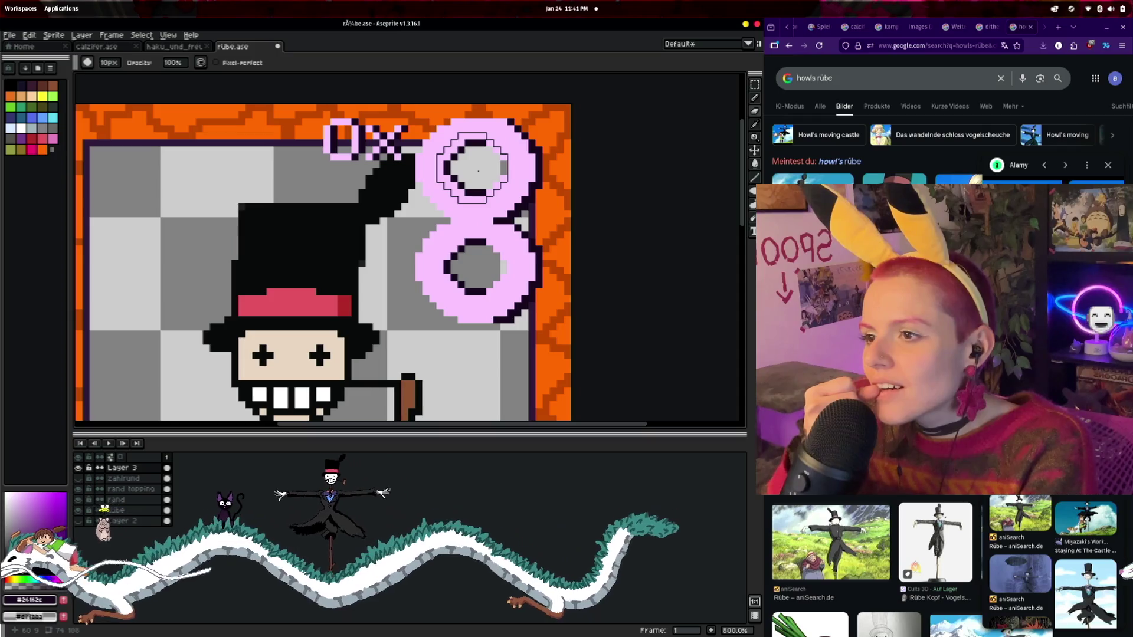
- Try a brush size of 27, then return to the 1px pixel-perfect pencil and zoom out
left_click(110, 63)
mouse_move(116, 81)
left_mouse_down()
mouse_move(153, 81)
mouse_move(517, 213)
mouse_move(175, 86)
left_mouse_up()
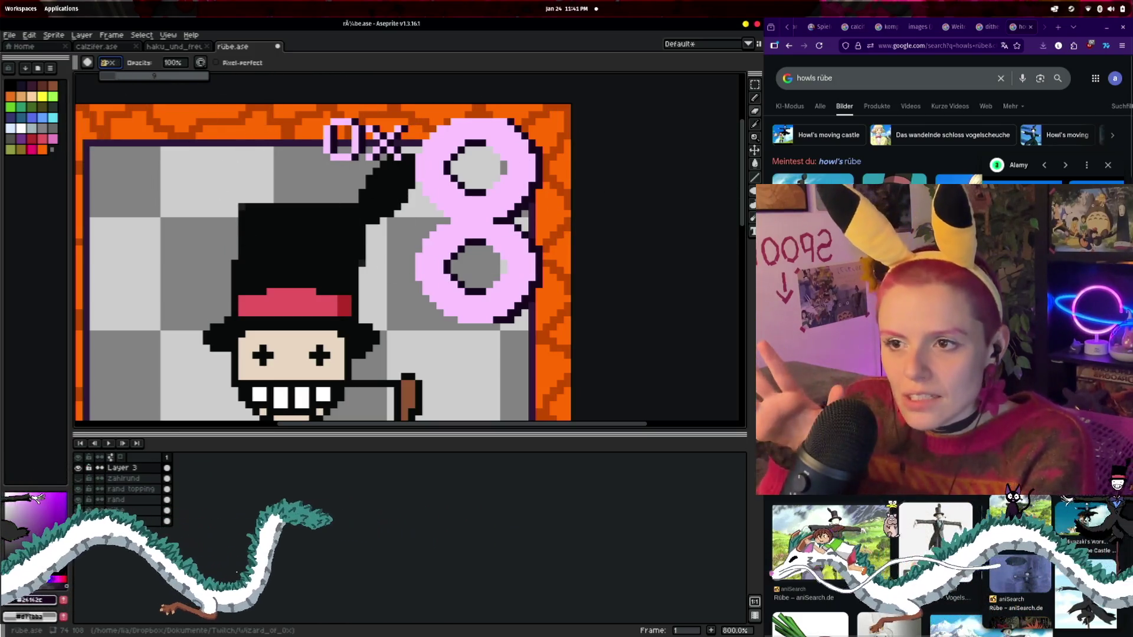
key("b")
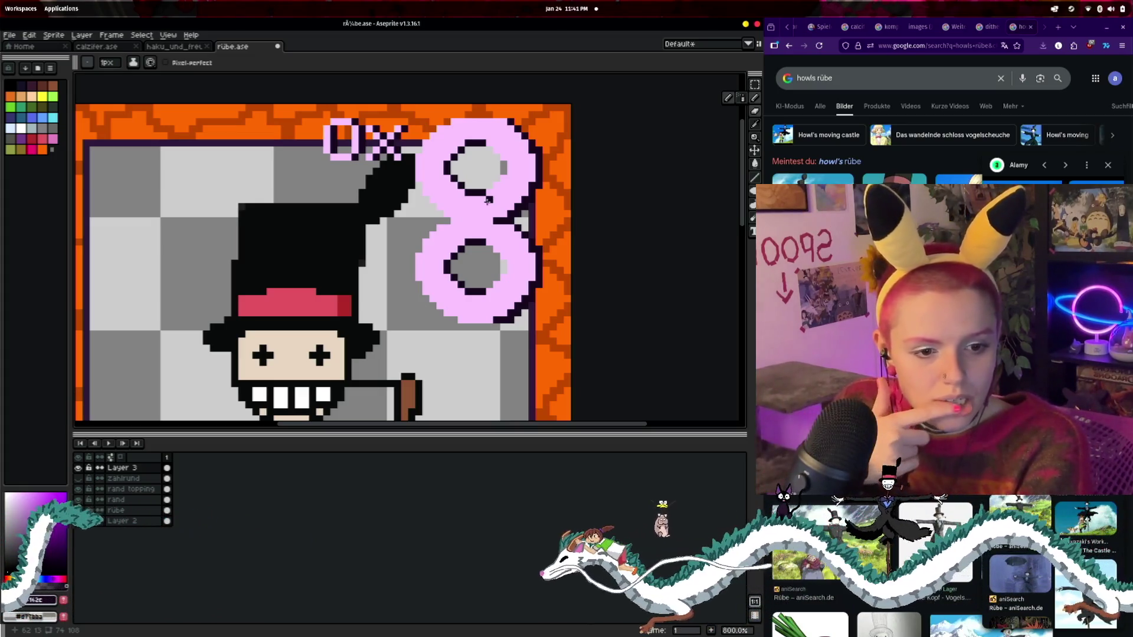
scroll(506, 216, "down", 7)
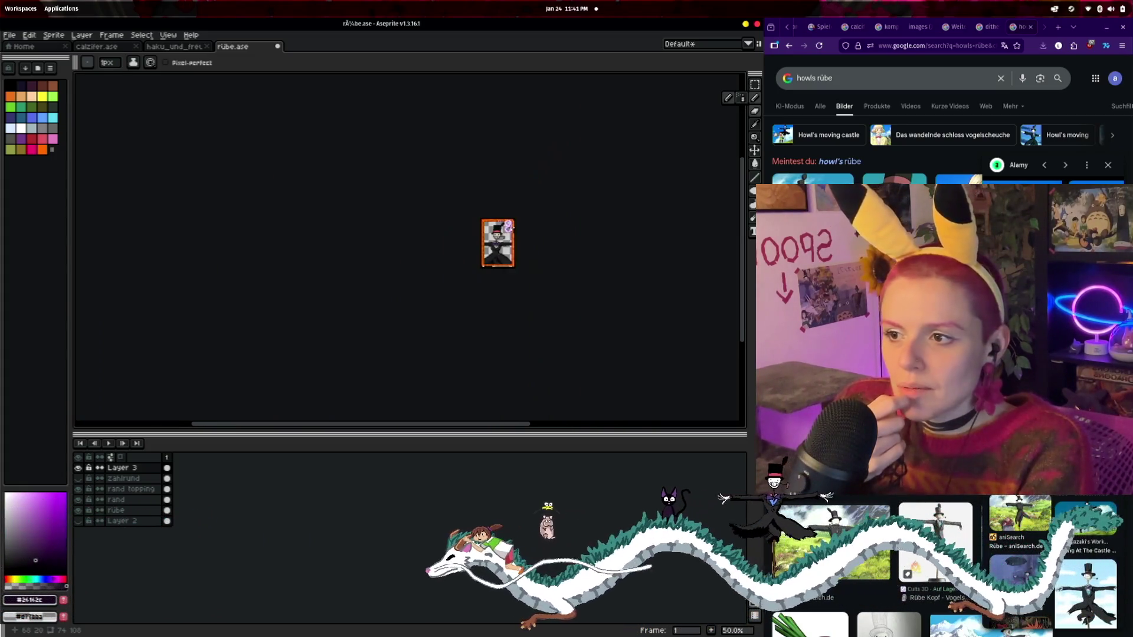
scroll(508, 225, "up", 2)
scroll(513, 229, "up", 1)
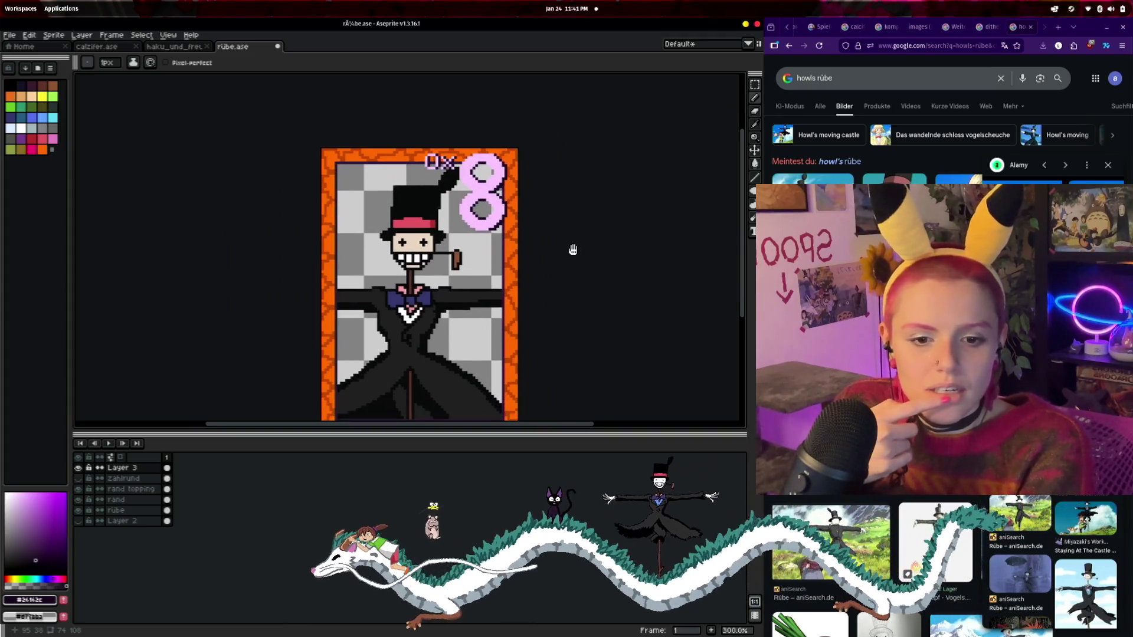